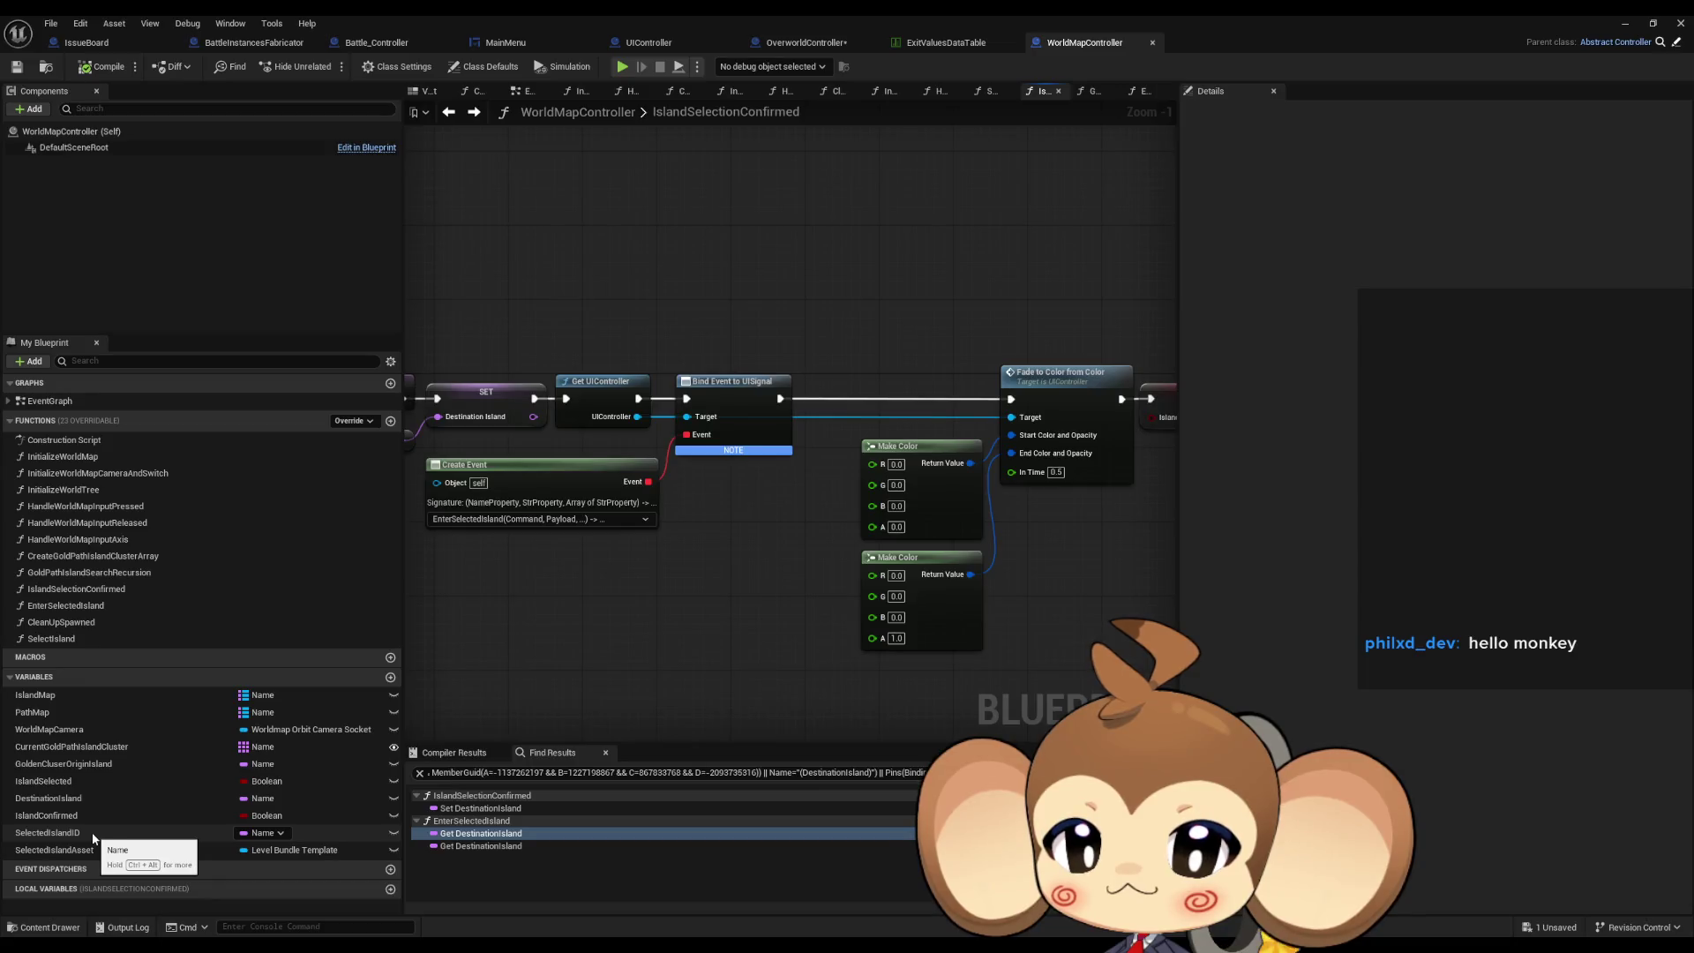
Find all references to SelectedIslandAsset and jump to its Set node in SelectIsland.
{"action": "right_click", "coordinate": [88, 849]}
{"action": "mouse_move", "coordinate": [177, 750]}
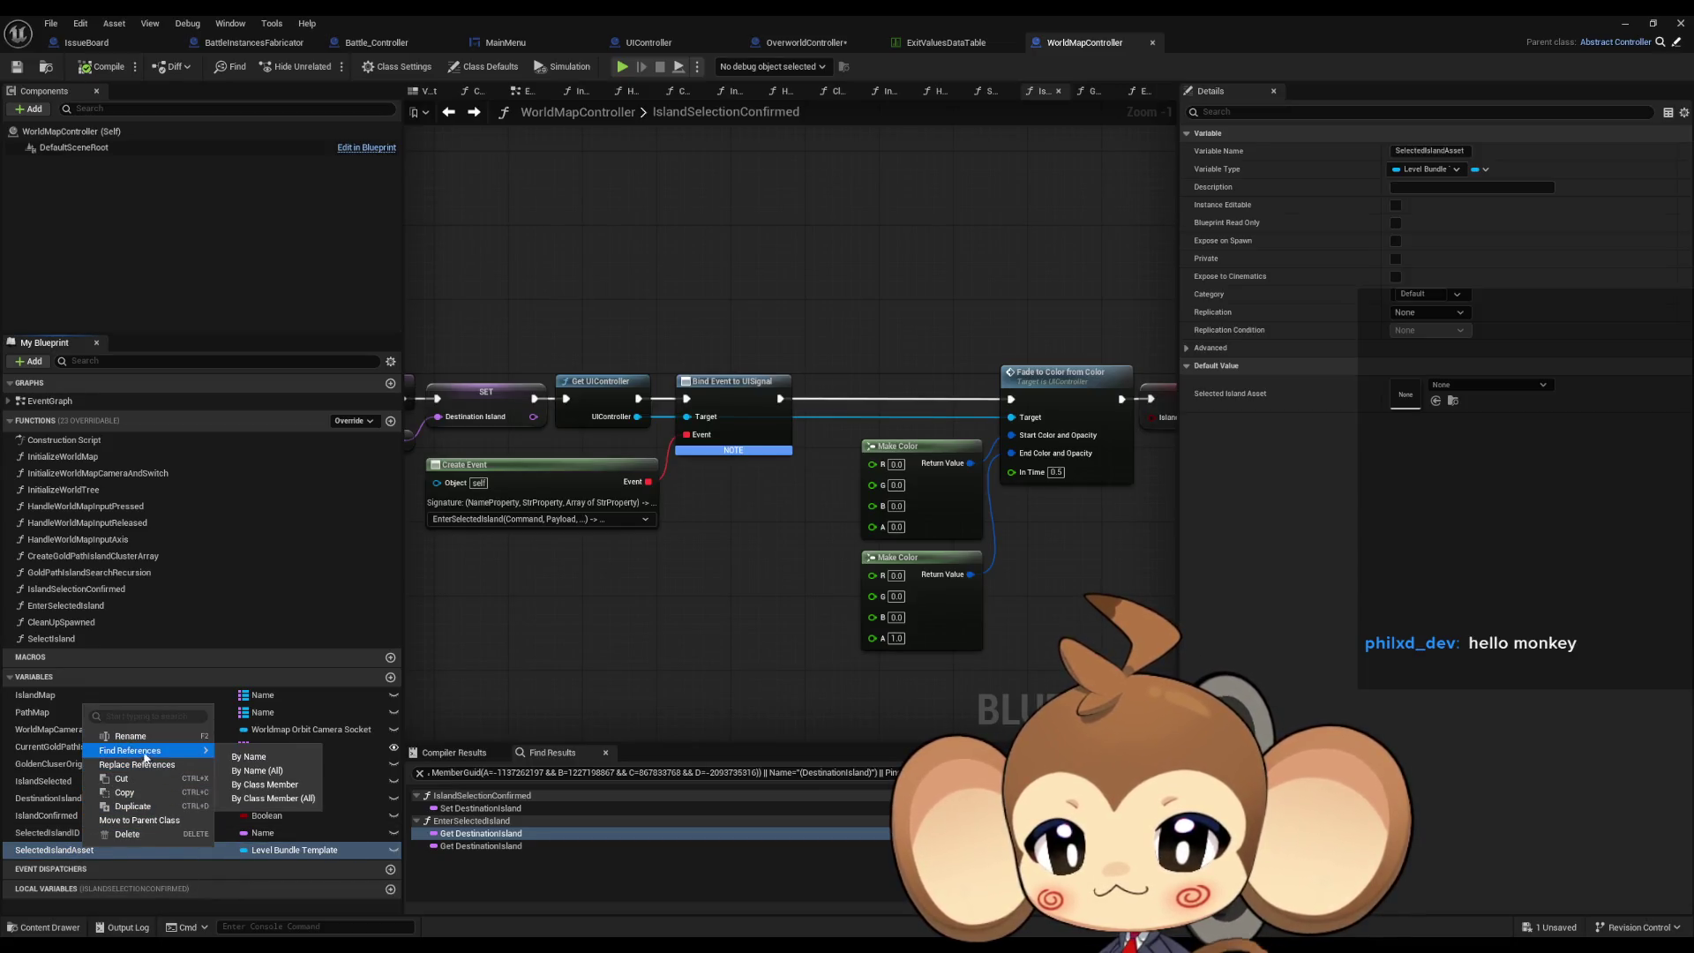
{"action": "left_click", "coordinate": [265, 796]}
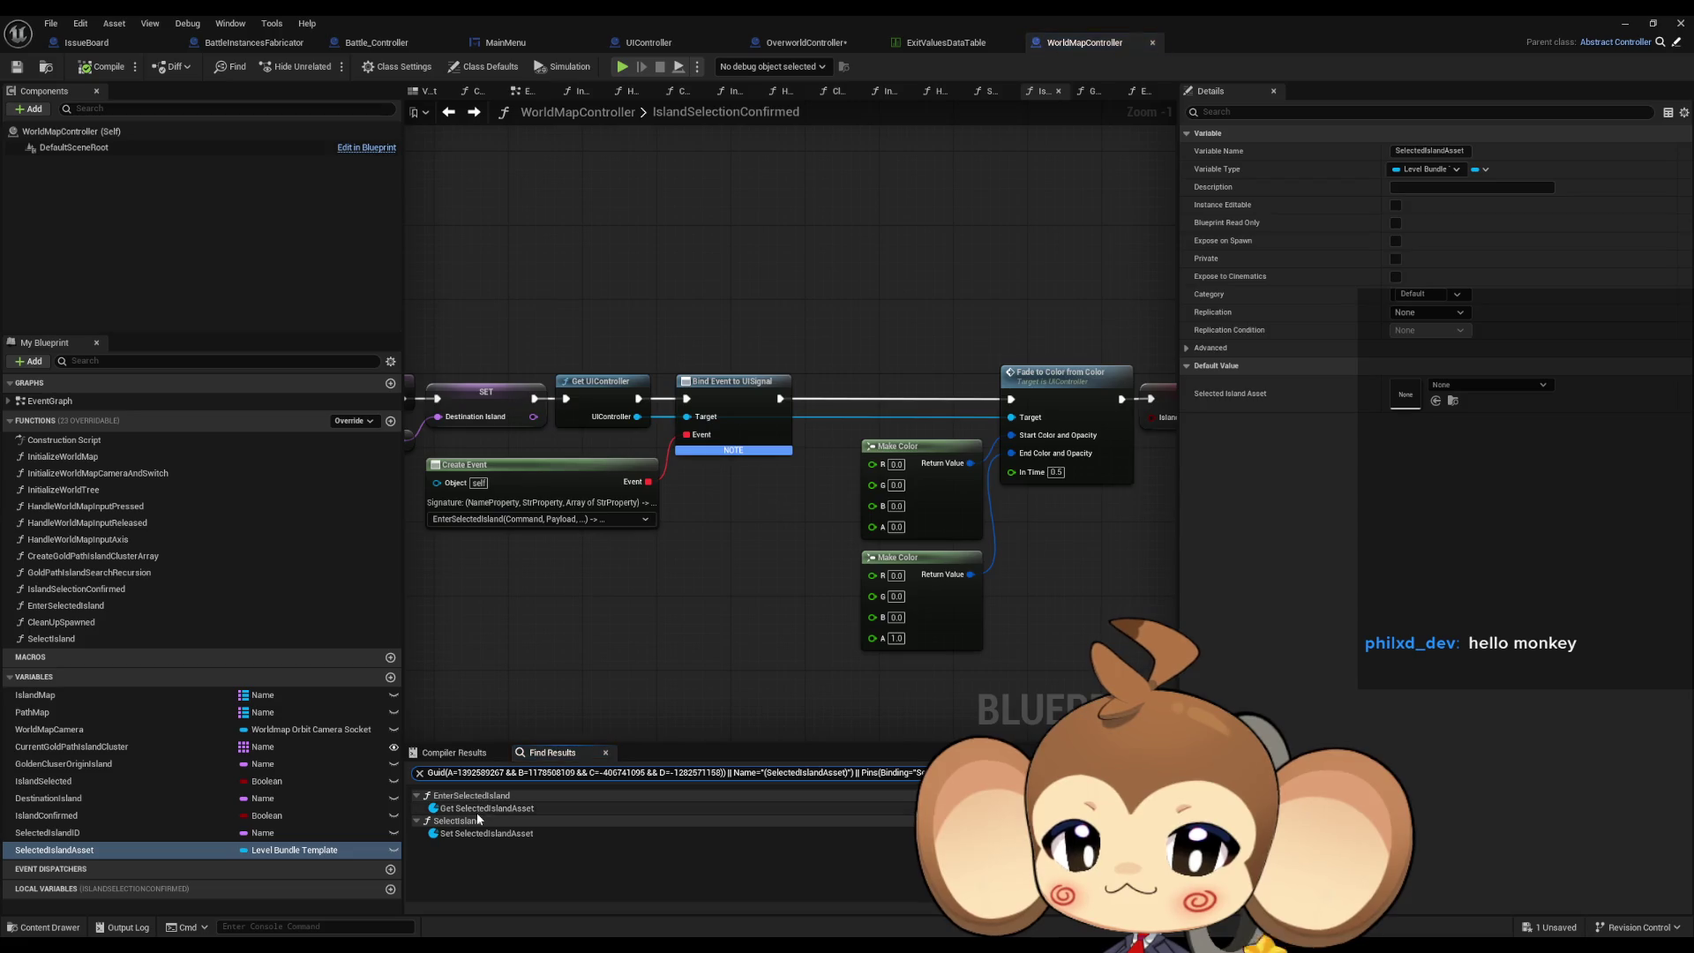
{"action": "left_click", "coordinate": [469, 834]}
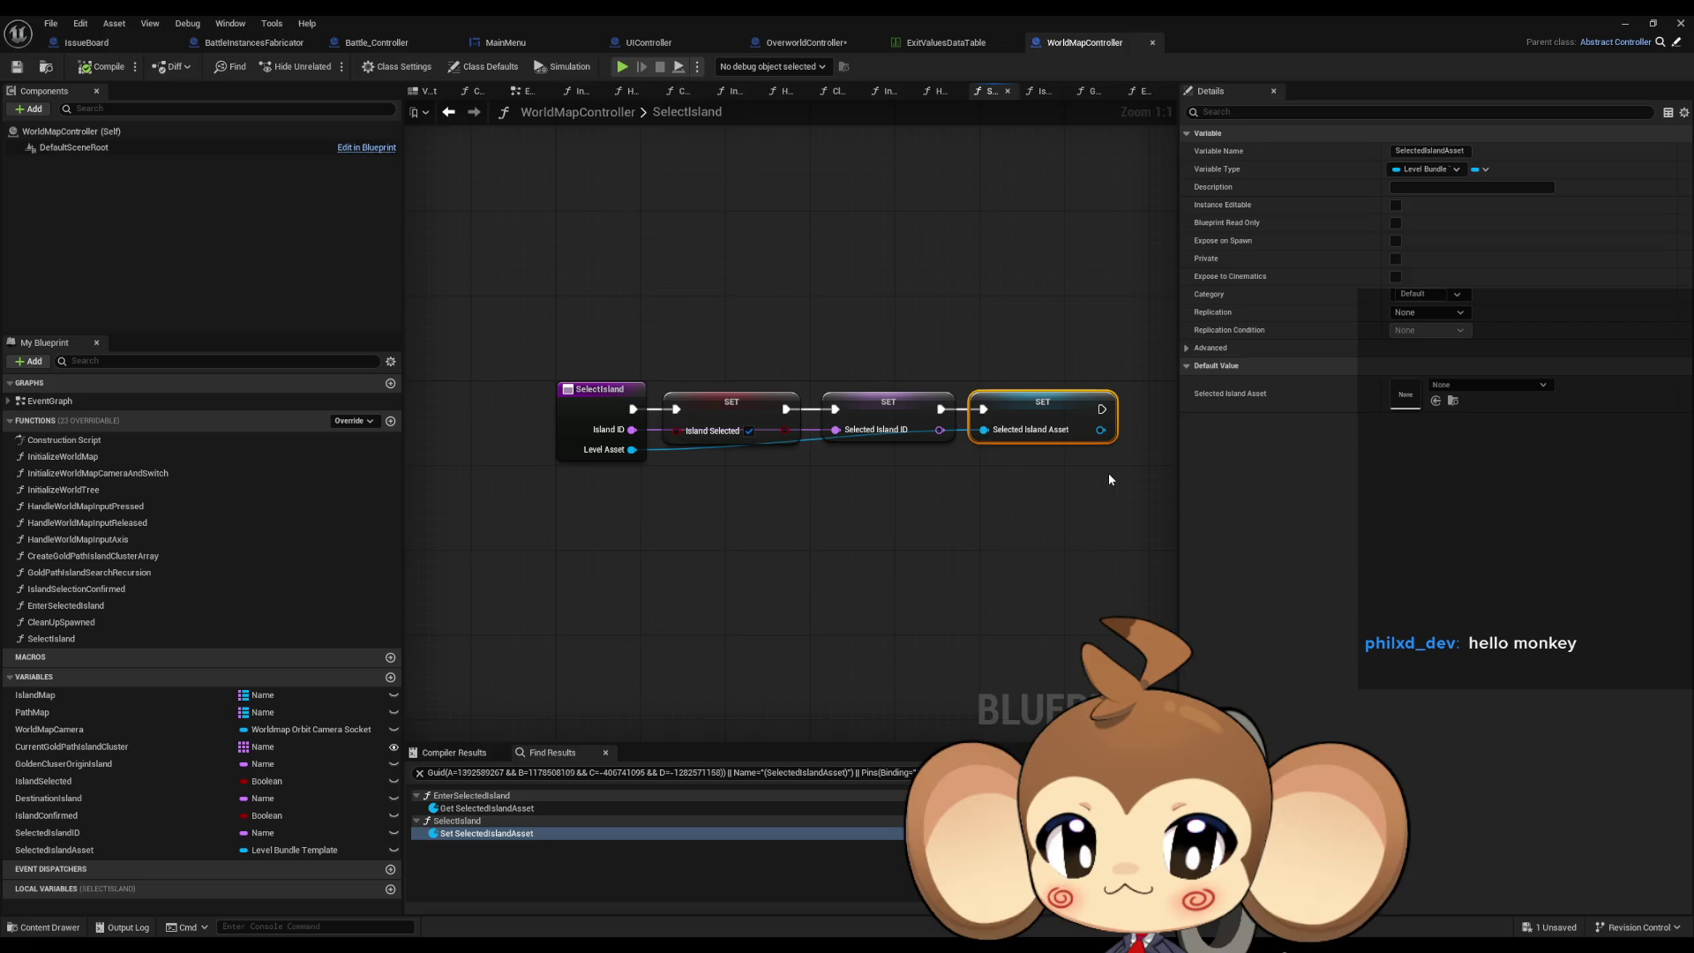
{"action": "left_click", "coordinate": [487, 808]}
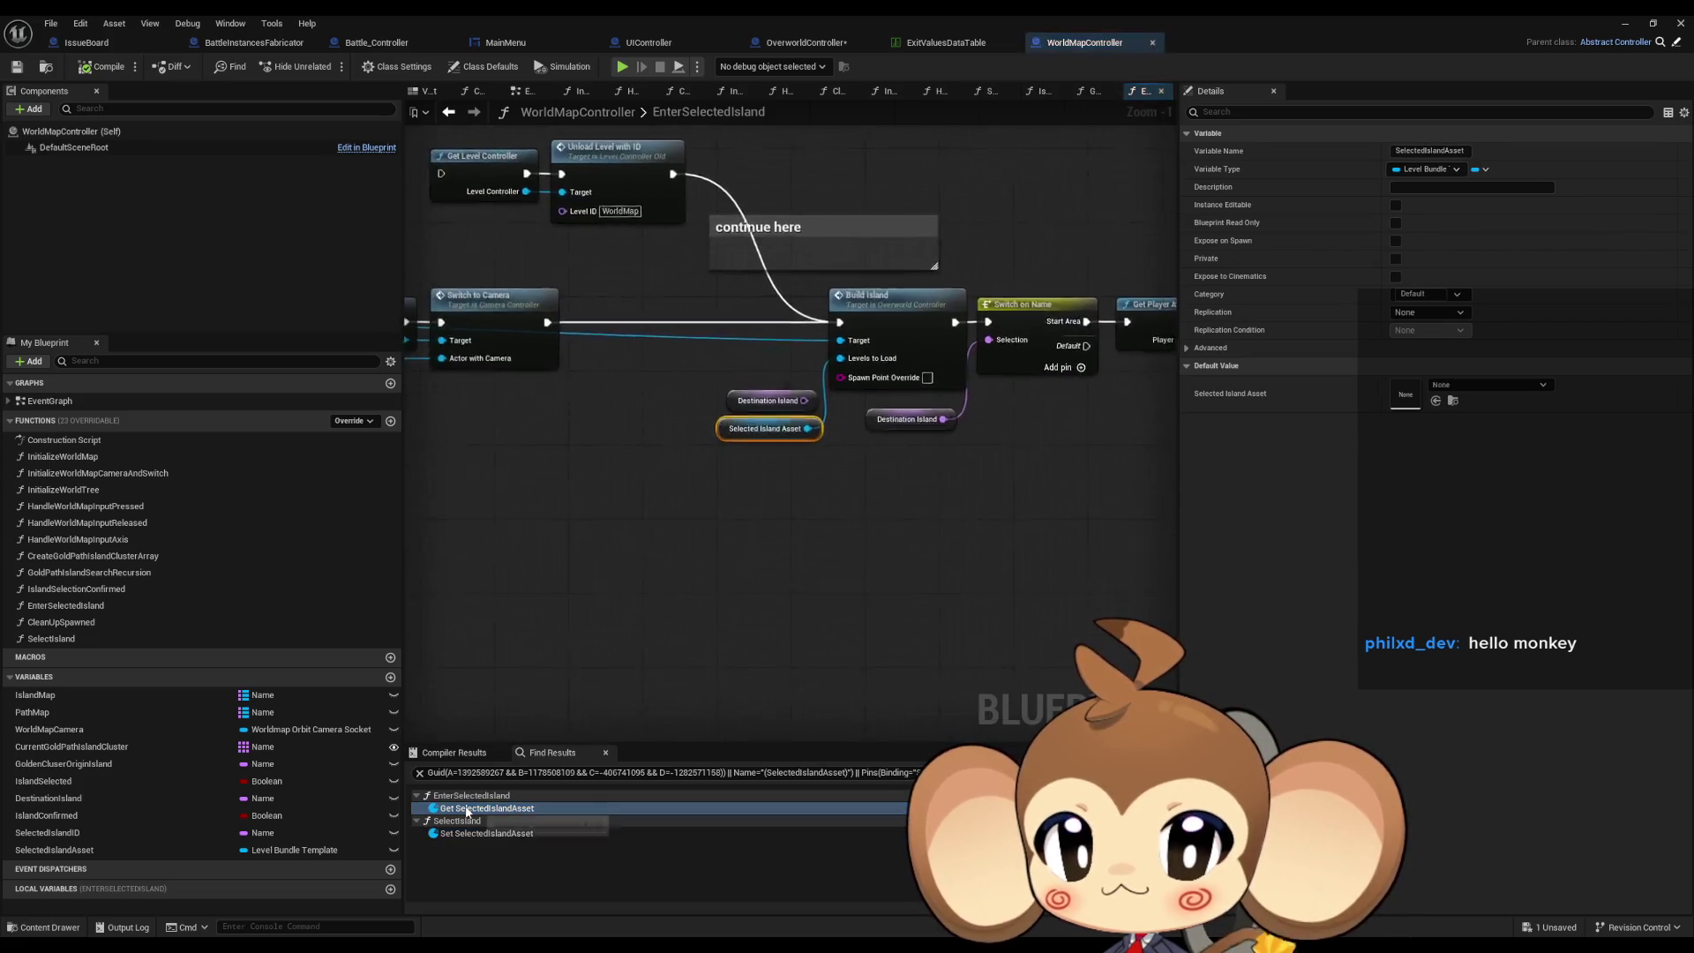
{"action": "left_click", "coordinate": [912, 369]}
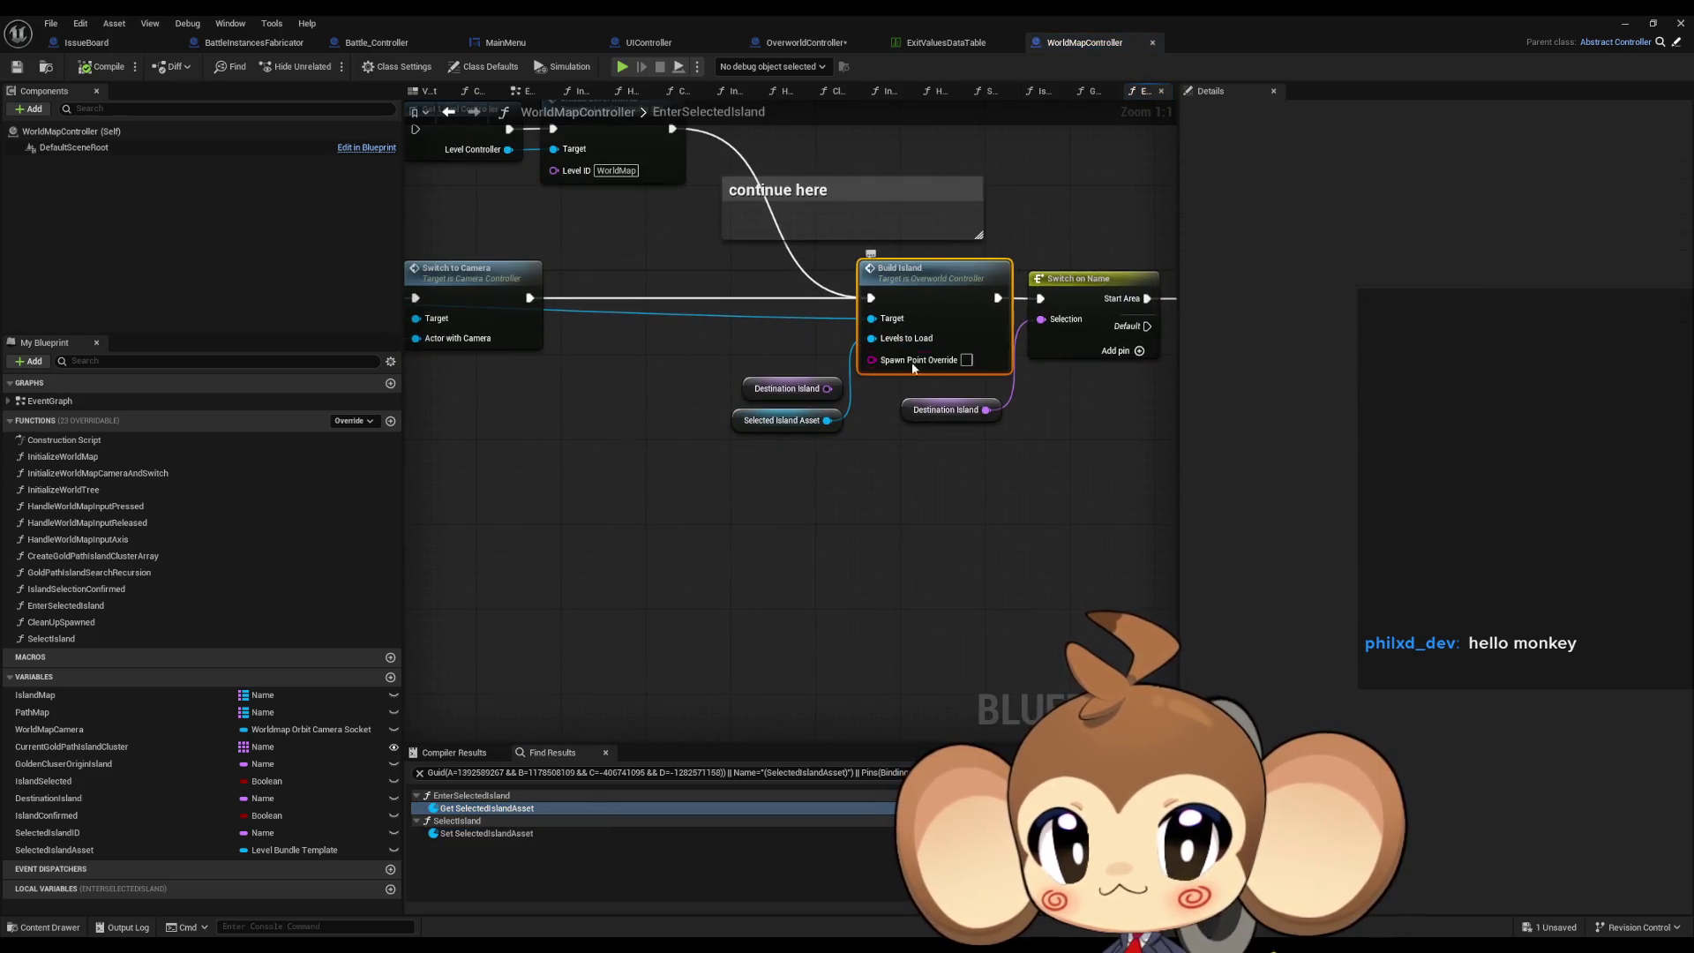
{"action": "scroll", "coordinate": [928, 452], "scroll_direction": "down", "scroll_amount": 3}
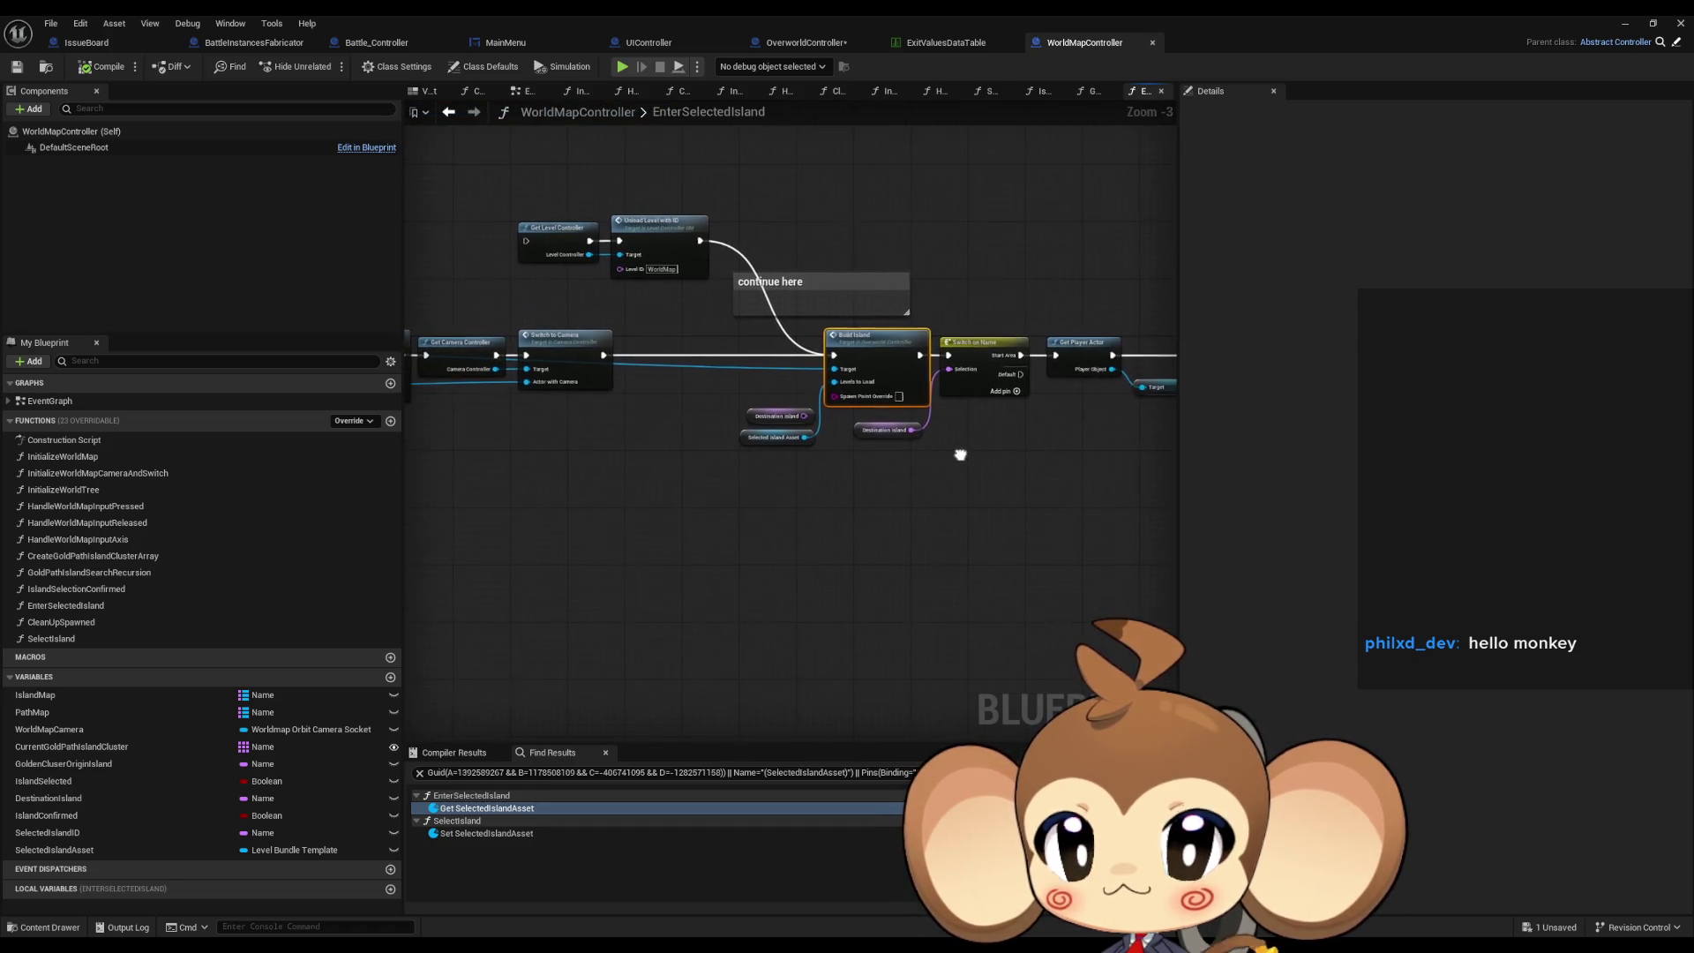
{"action": "scroll", "coordinate": [763, 434], "scroll_direction": "up", "scroll_amount": 2}
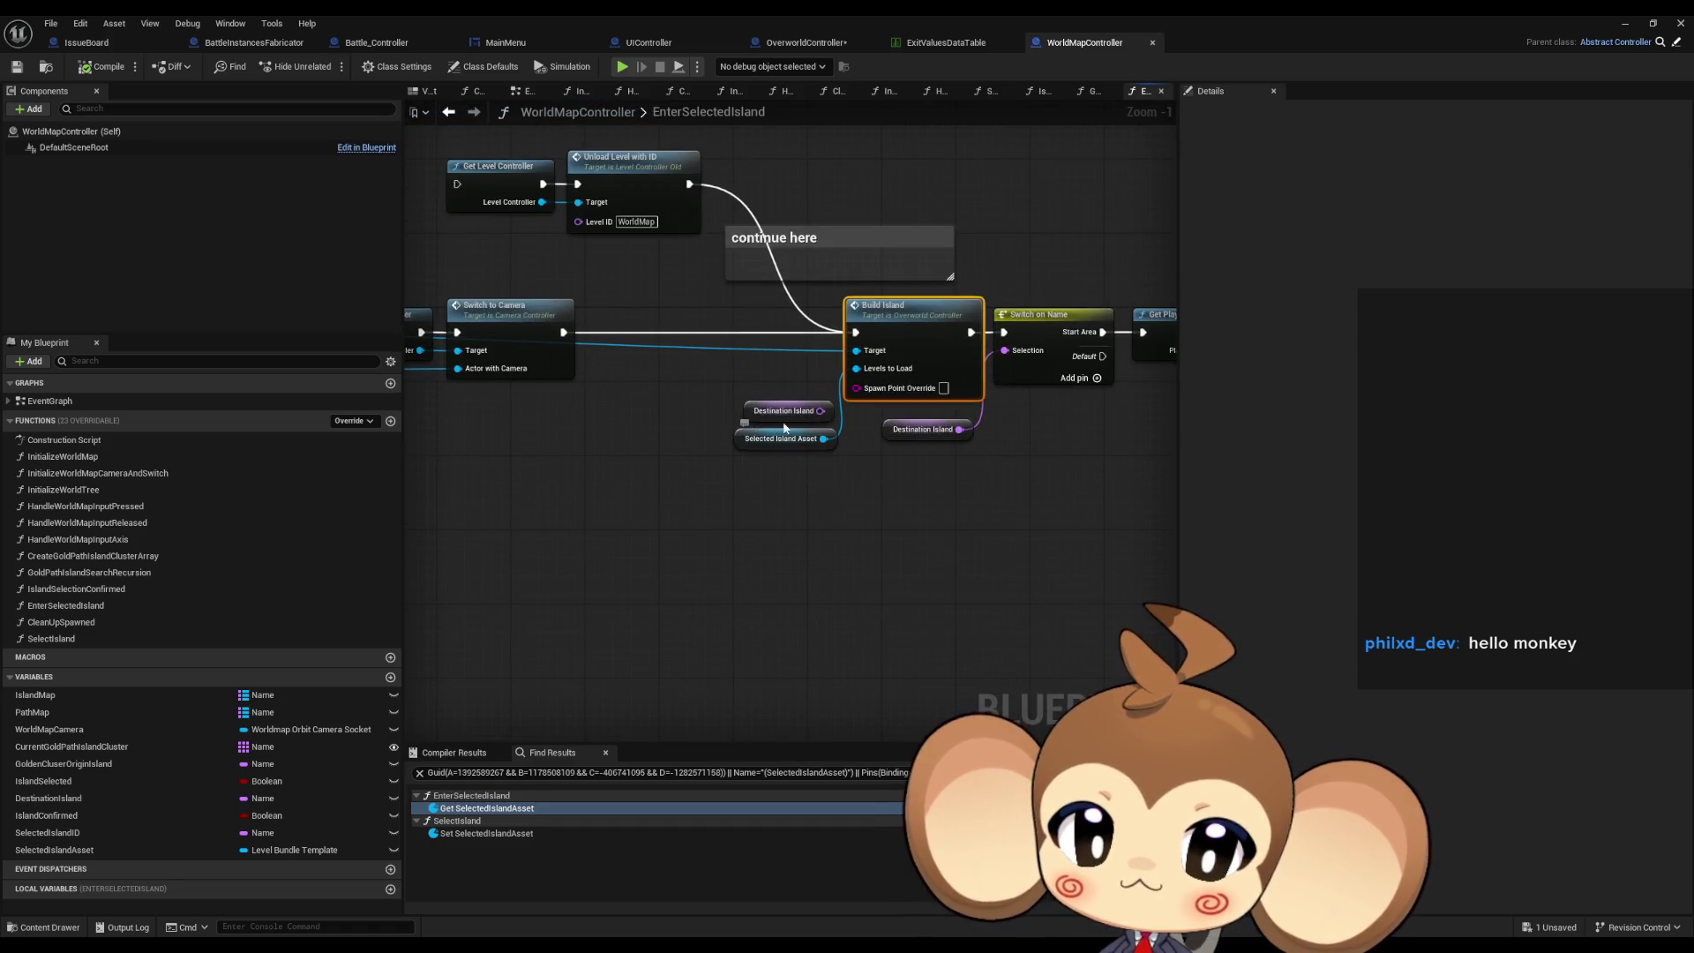
{"action": "mouse_move", "coordinate": [881, 327]}
{"action": "left_mouse_down"}
{"action": "mouse_move", "coordinate": [669, 352]}
{"action": "mouse_move", "coordinate": [670, 370]}
{"action": "mouse_move", "coordinate": [1420, 379]}
{"action": "left_mouse_up"}
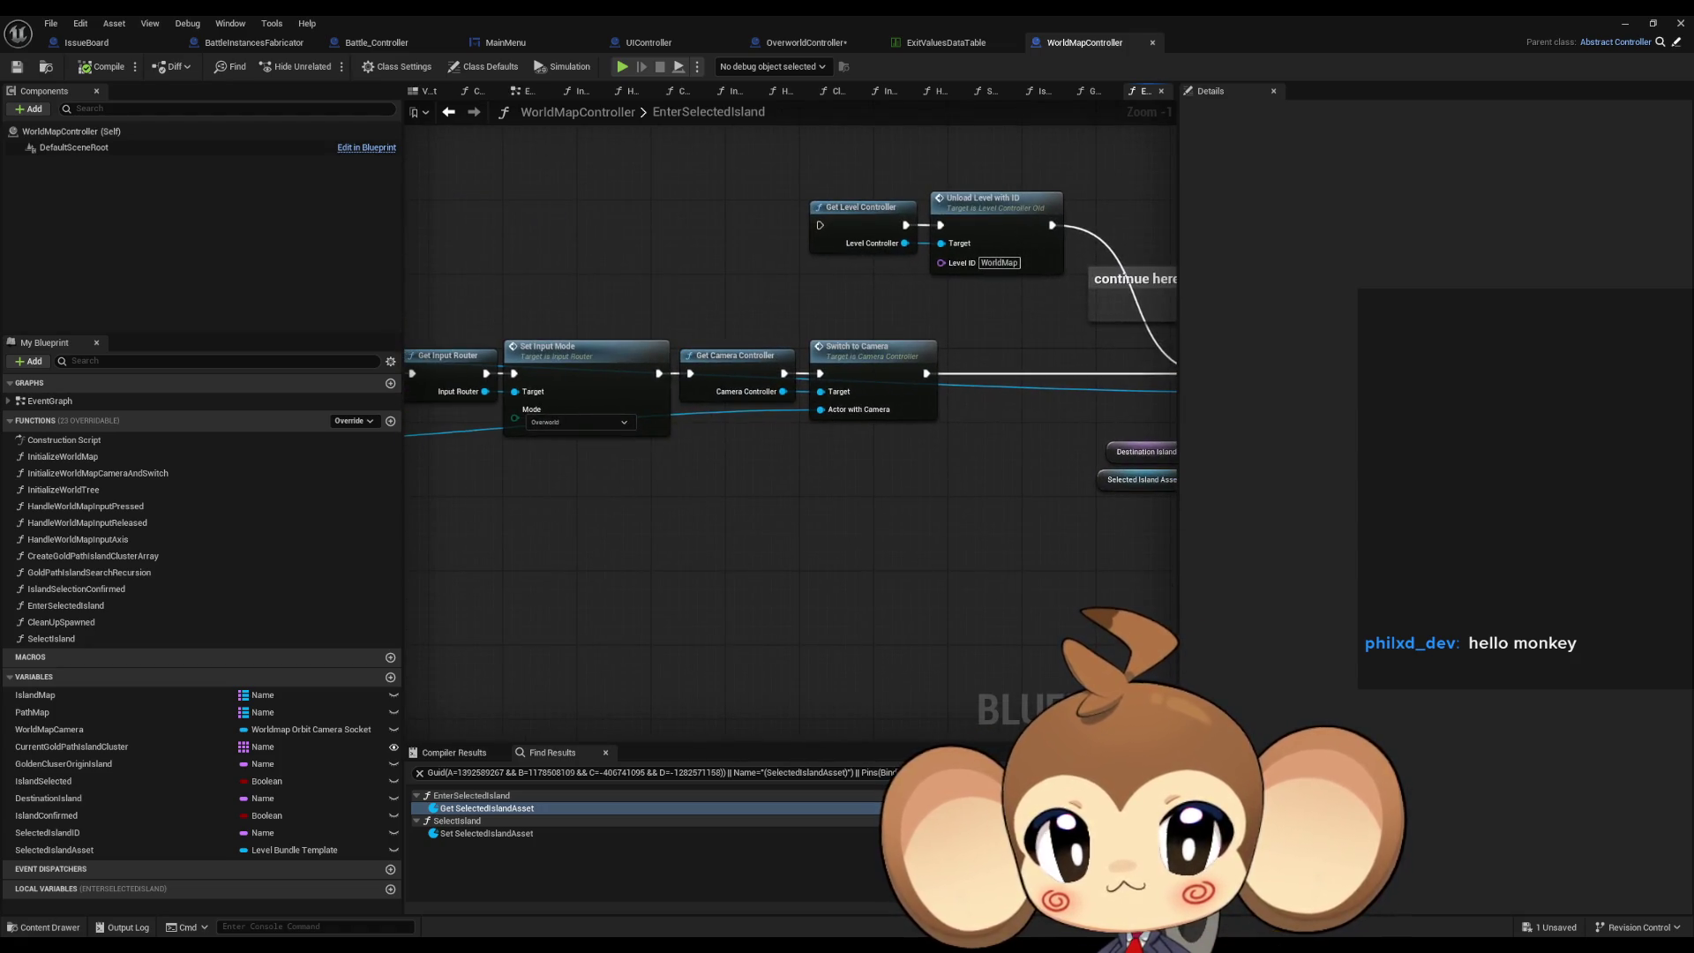
{"action": "left_click_drag", "start_coordinate": [617, 380], "coordinate": [1348, 433]}
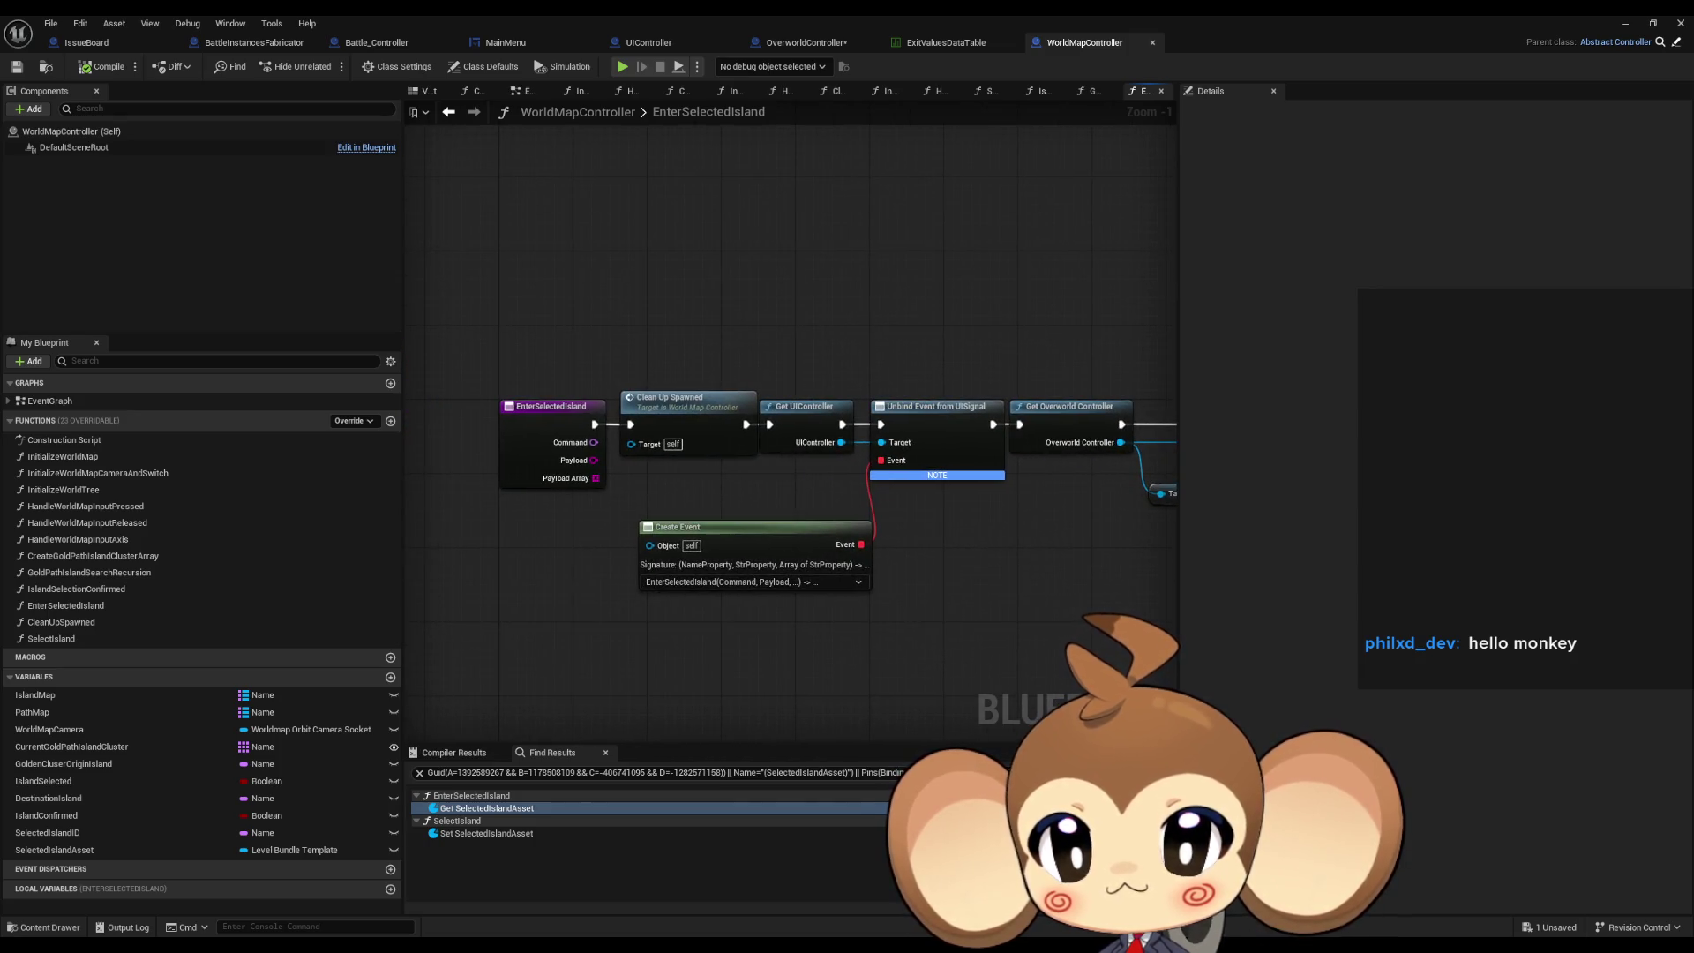
{"action": "mouse_move", "coordinate": [794, 441]}
{"action": "left_mouse_down"}
{"action": "mouse_move", "coordinate": [777, 463]}
{"action": "mouse_move", "coordinate": [719, 463]}
{"action": "mouse_move", "coordinate": [414, 379]}
{"action": "mouse_move", "coordinate": [406, 353]}
{"action": "left_mouse_up"}
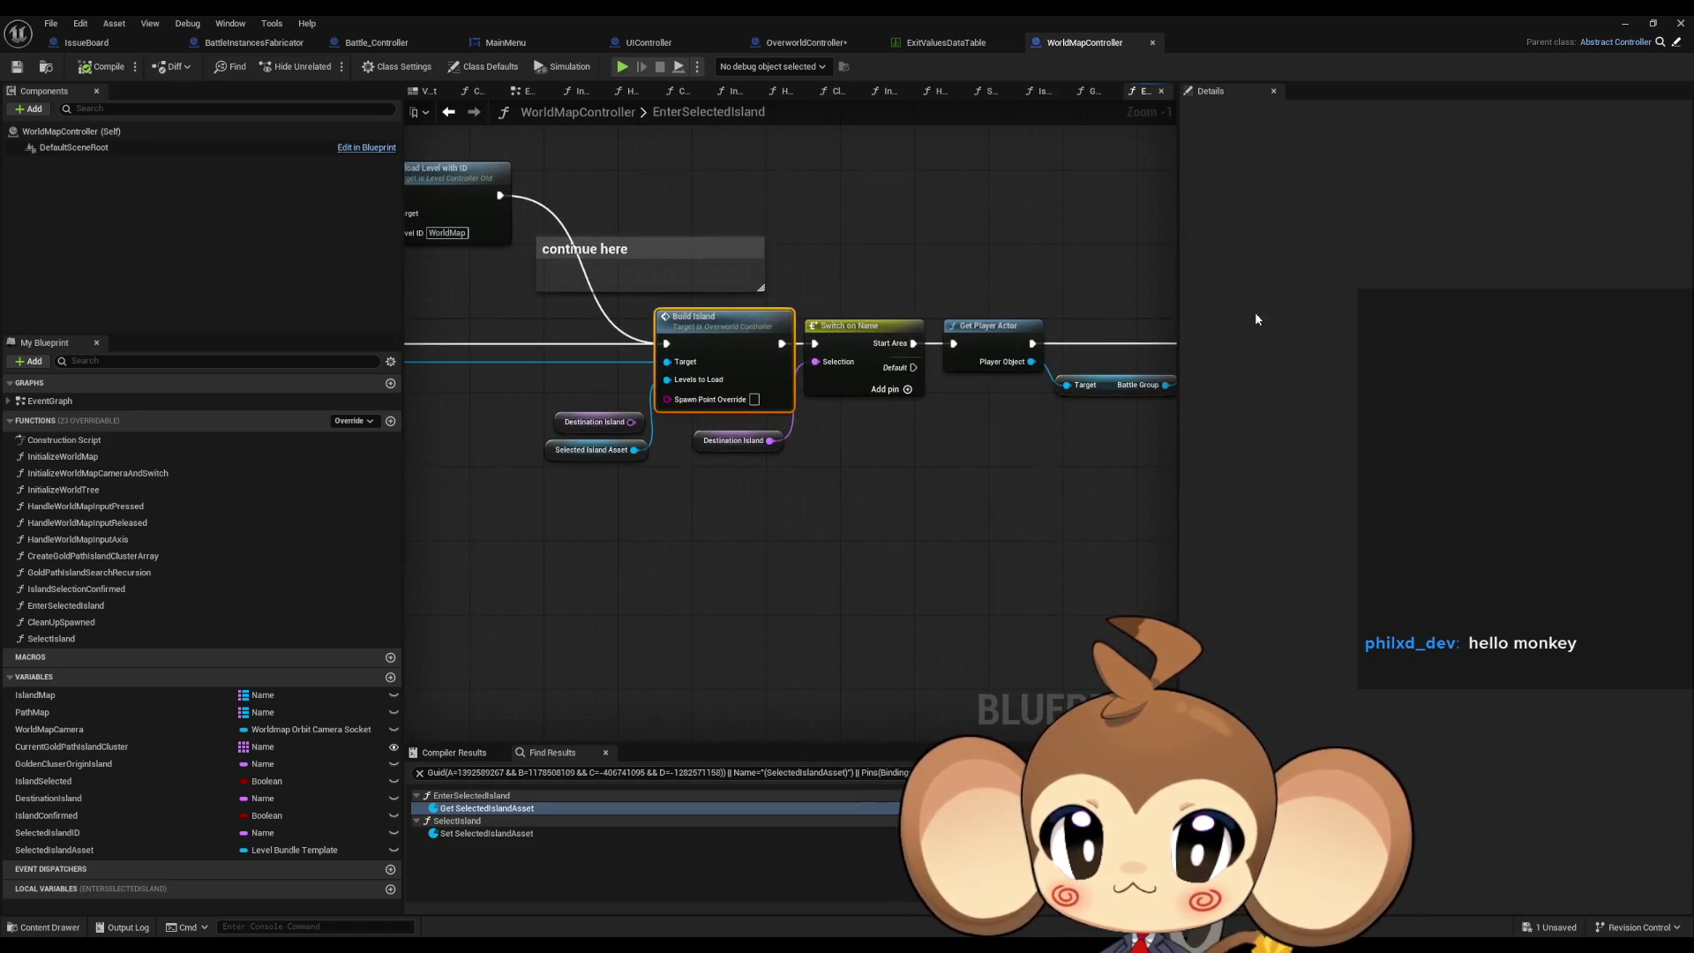
{"action": "right_click", "coordinate": [694, 333]}
{"action": "mouse_move", "coordinate": [759, 469]}
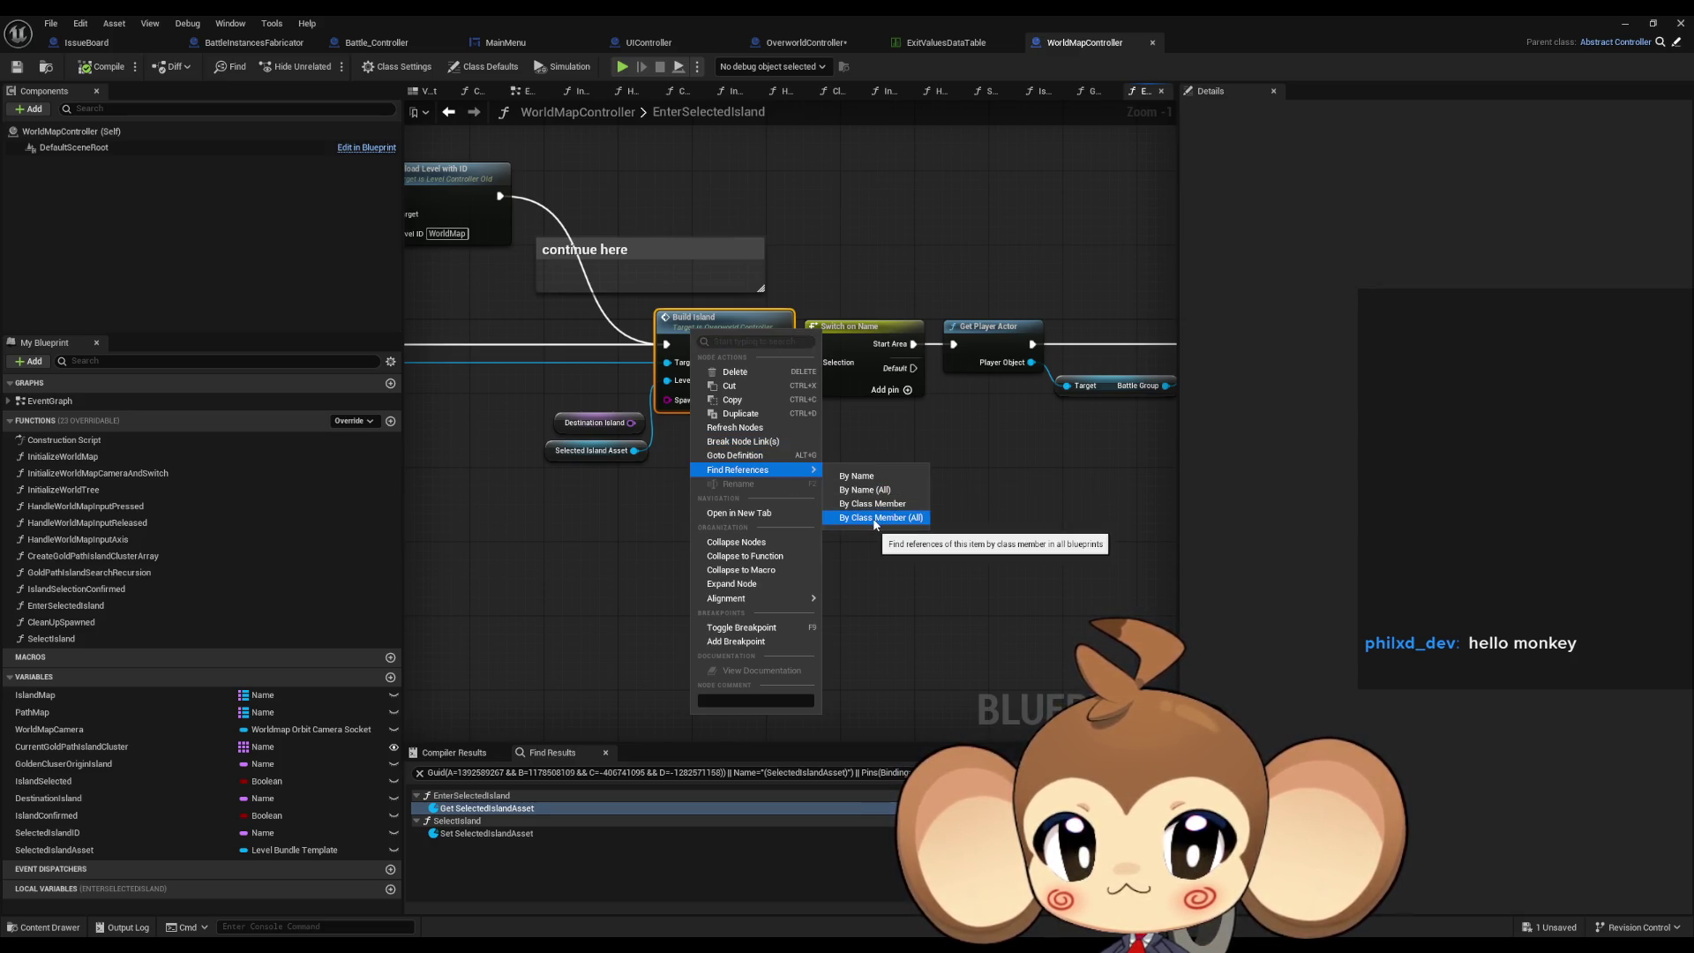
{"action": "left_click", "coordinate": [873, 517]}
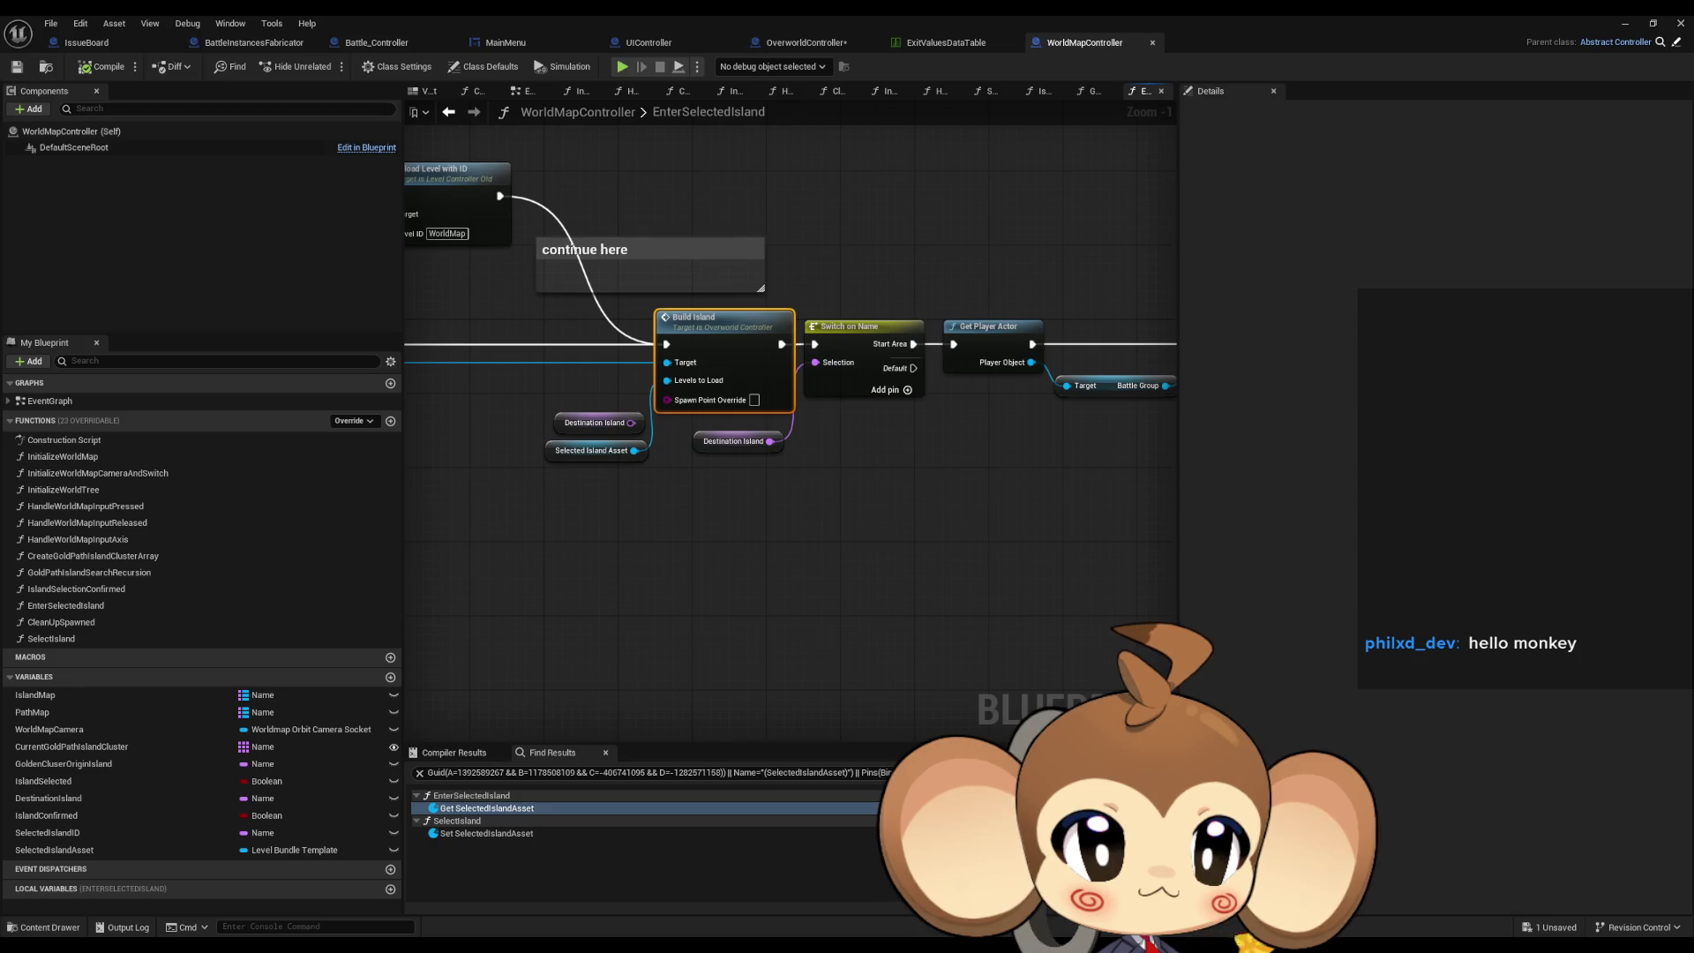
{"action": "scroll", "coordinate": [696, 445], "scroll_direction": "down", "scroll_amount": 4}
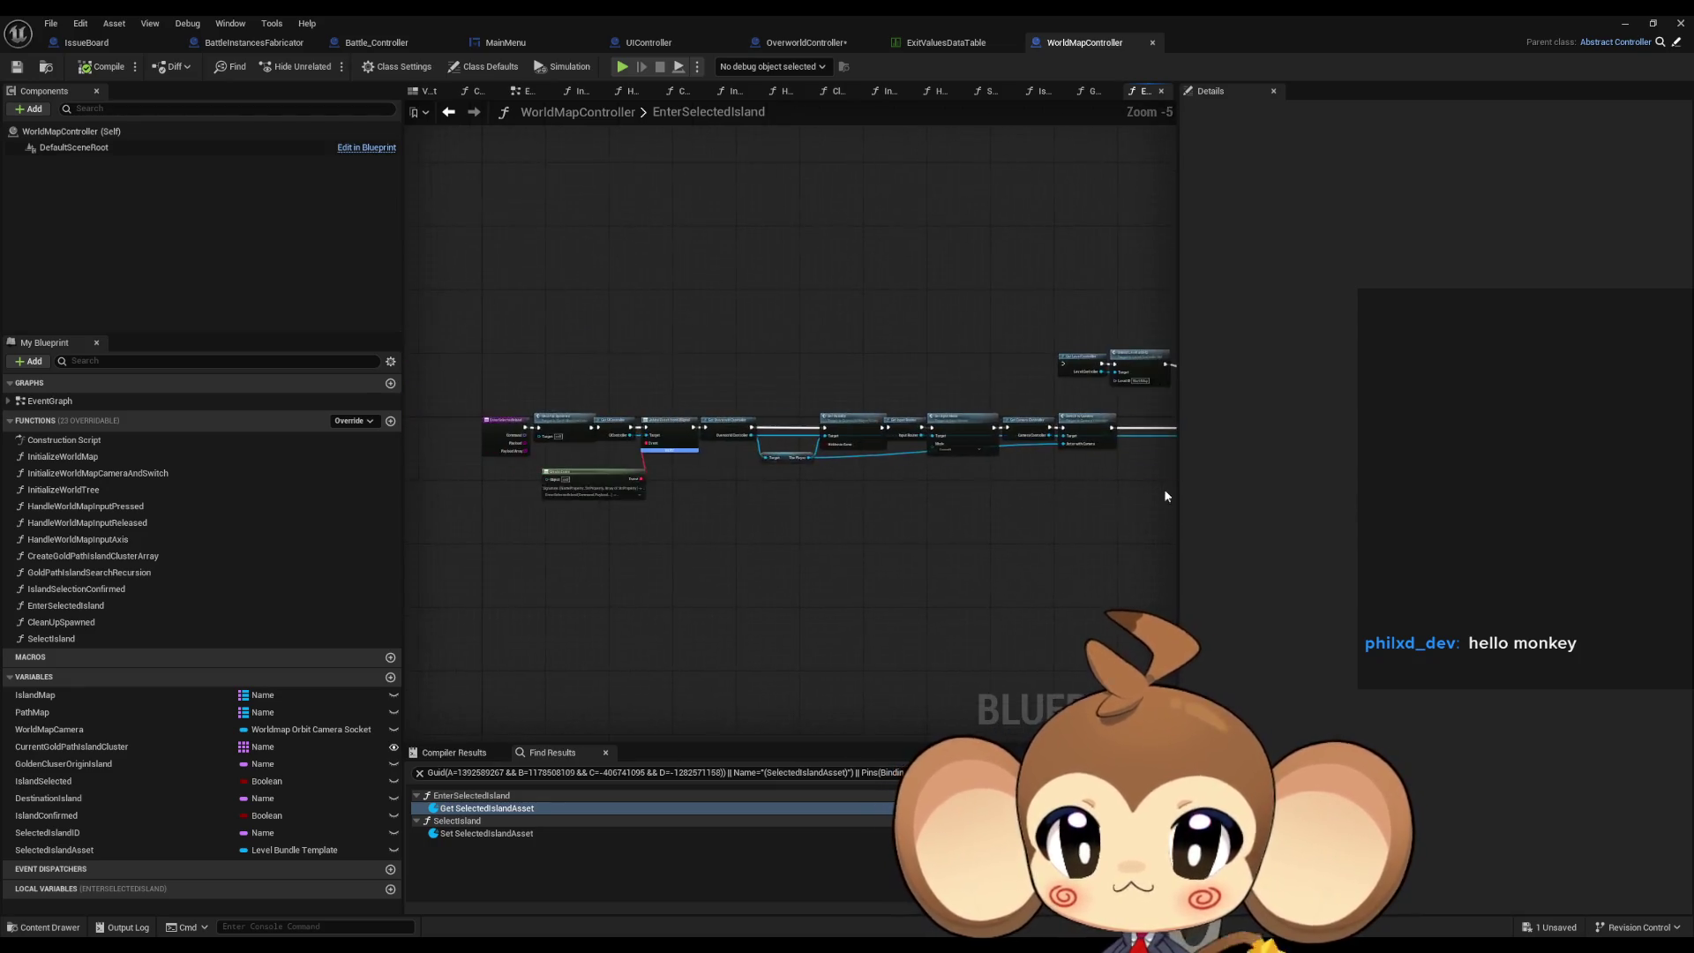
{"action": "scroll", "coordinate": [637, 484], "scroll_direction": "up", "scroll_amount": 4}
{"action": "left_click_drag", "start_coordinate": [637, 484], "coordinate": [947, 518]}
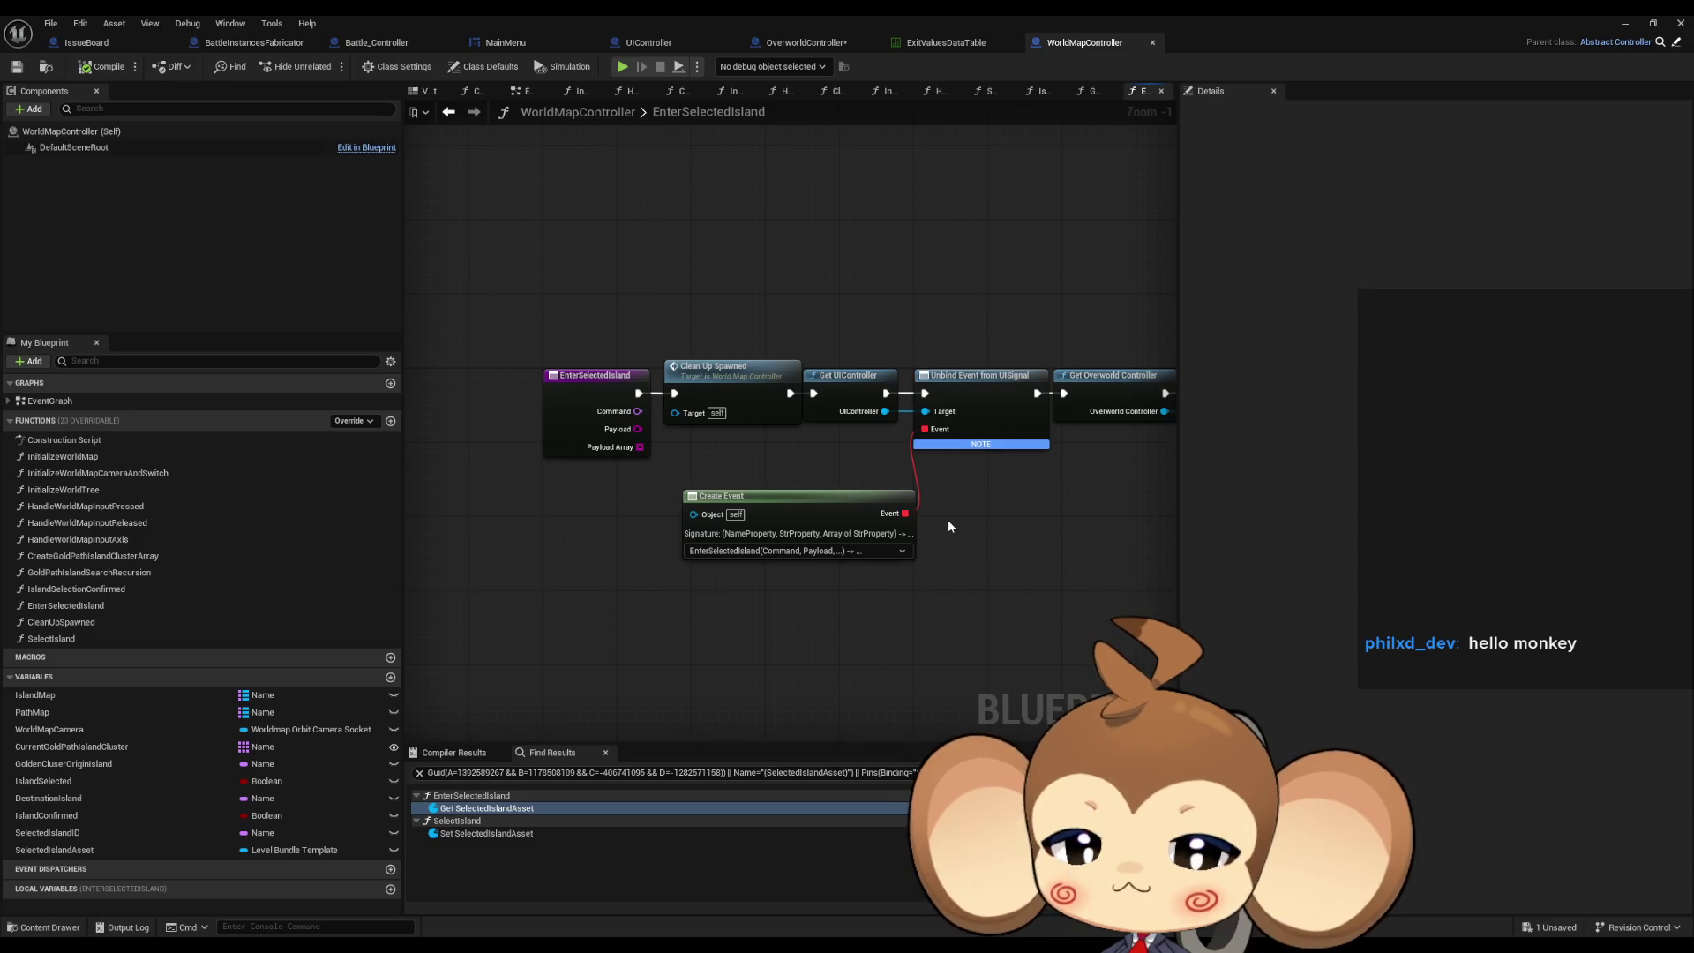
Open the CleanUpSpawned function to inspect it, then return to the EnterSelectedIsland graph.
{"action": "left_click", "coordinate": [728, 371]}
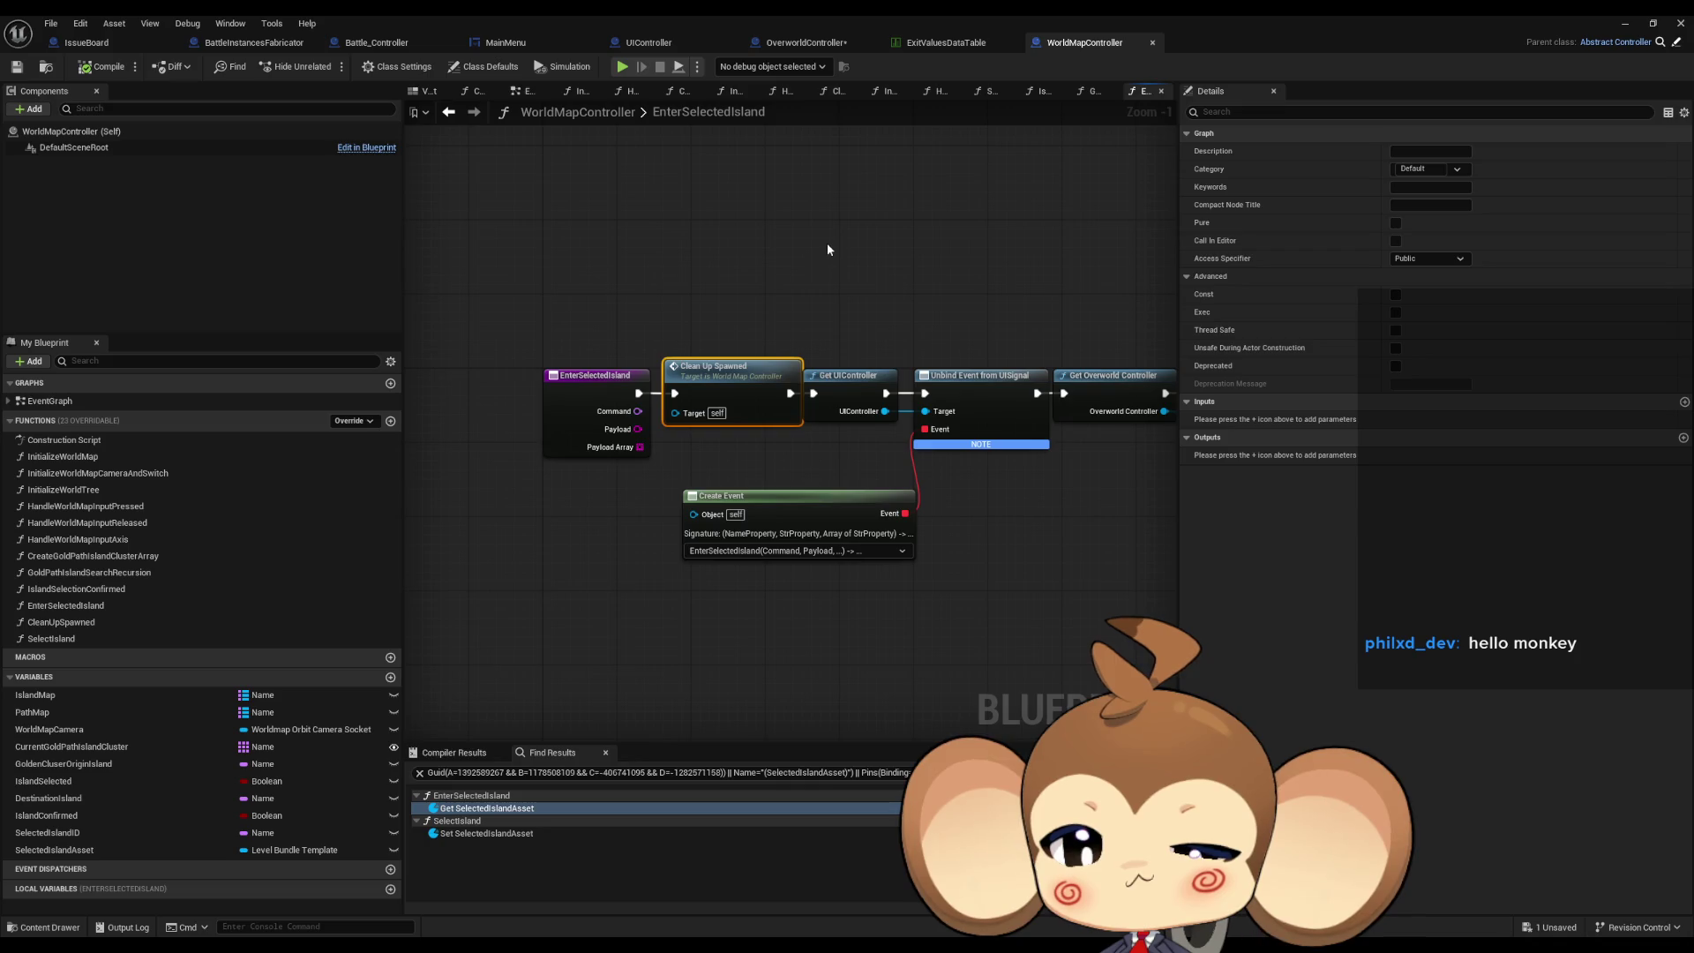
{"action": "double_click", "coordinate": [732, 368]}
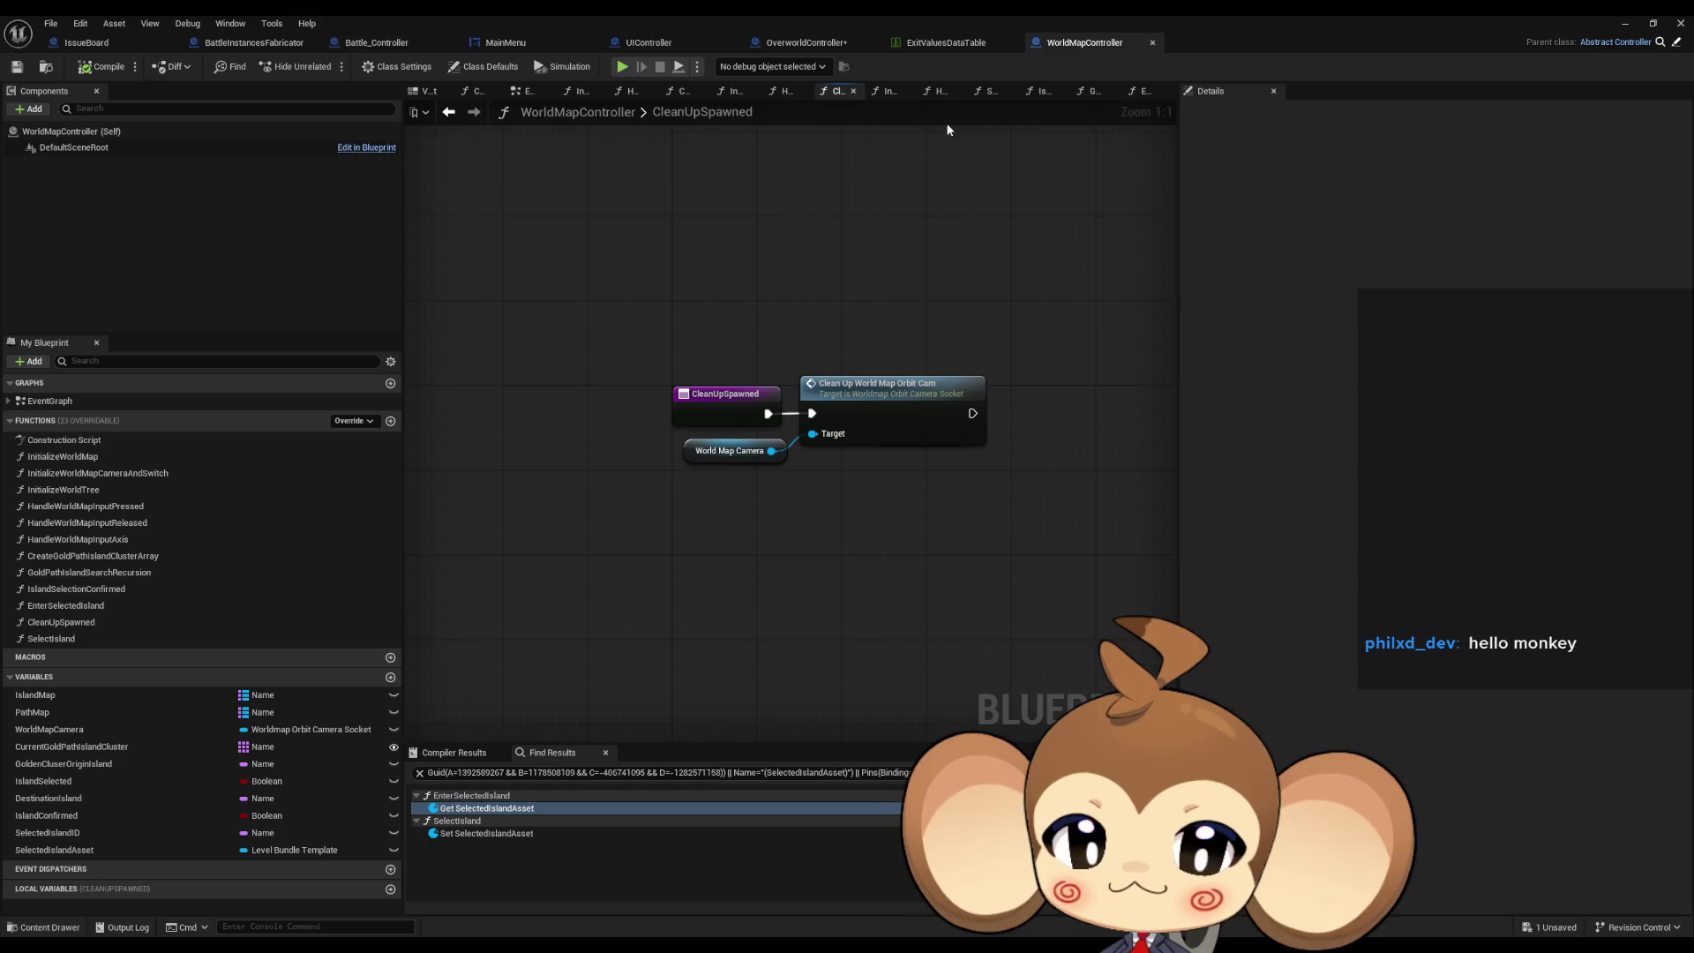
{"action": "left_click", "coordinate": [452, 112]}
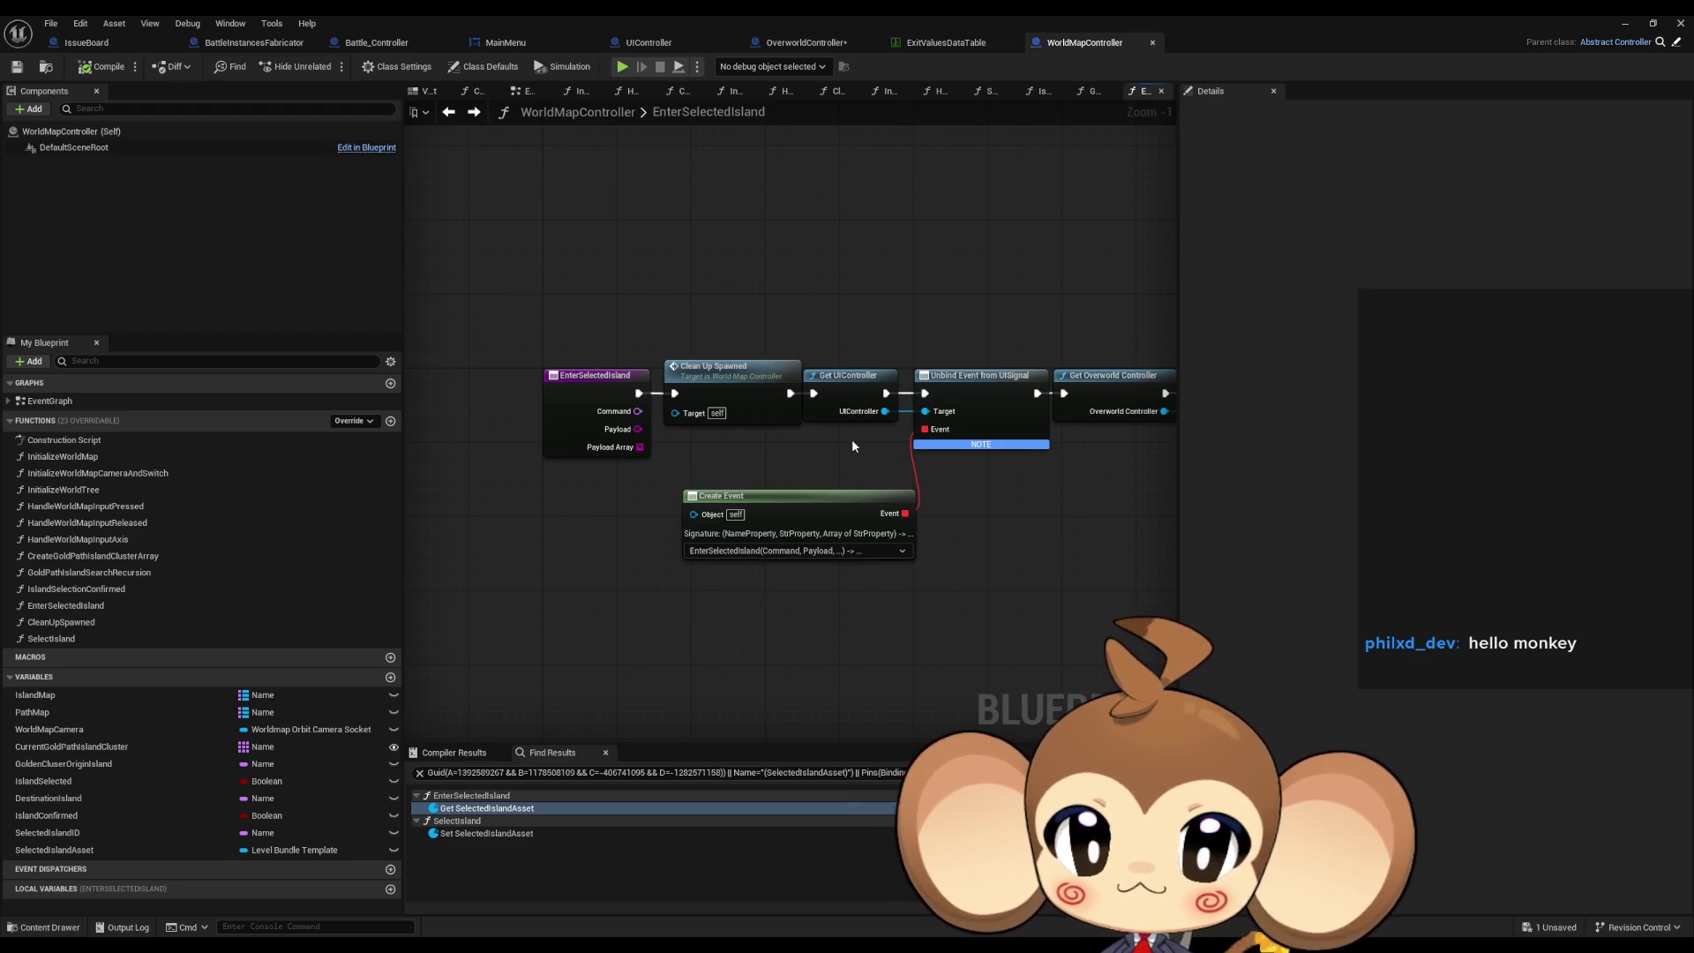
Pan EnterSelectedIsland to Get Input Router and Set Input Mode, then switch to OverworldController.
{"action": "left_click", "coordinate": [904, 402]}
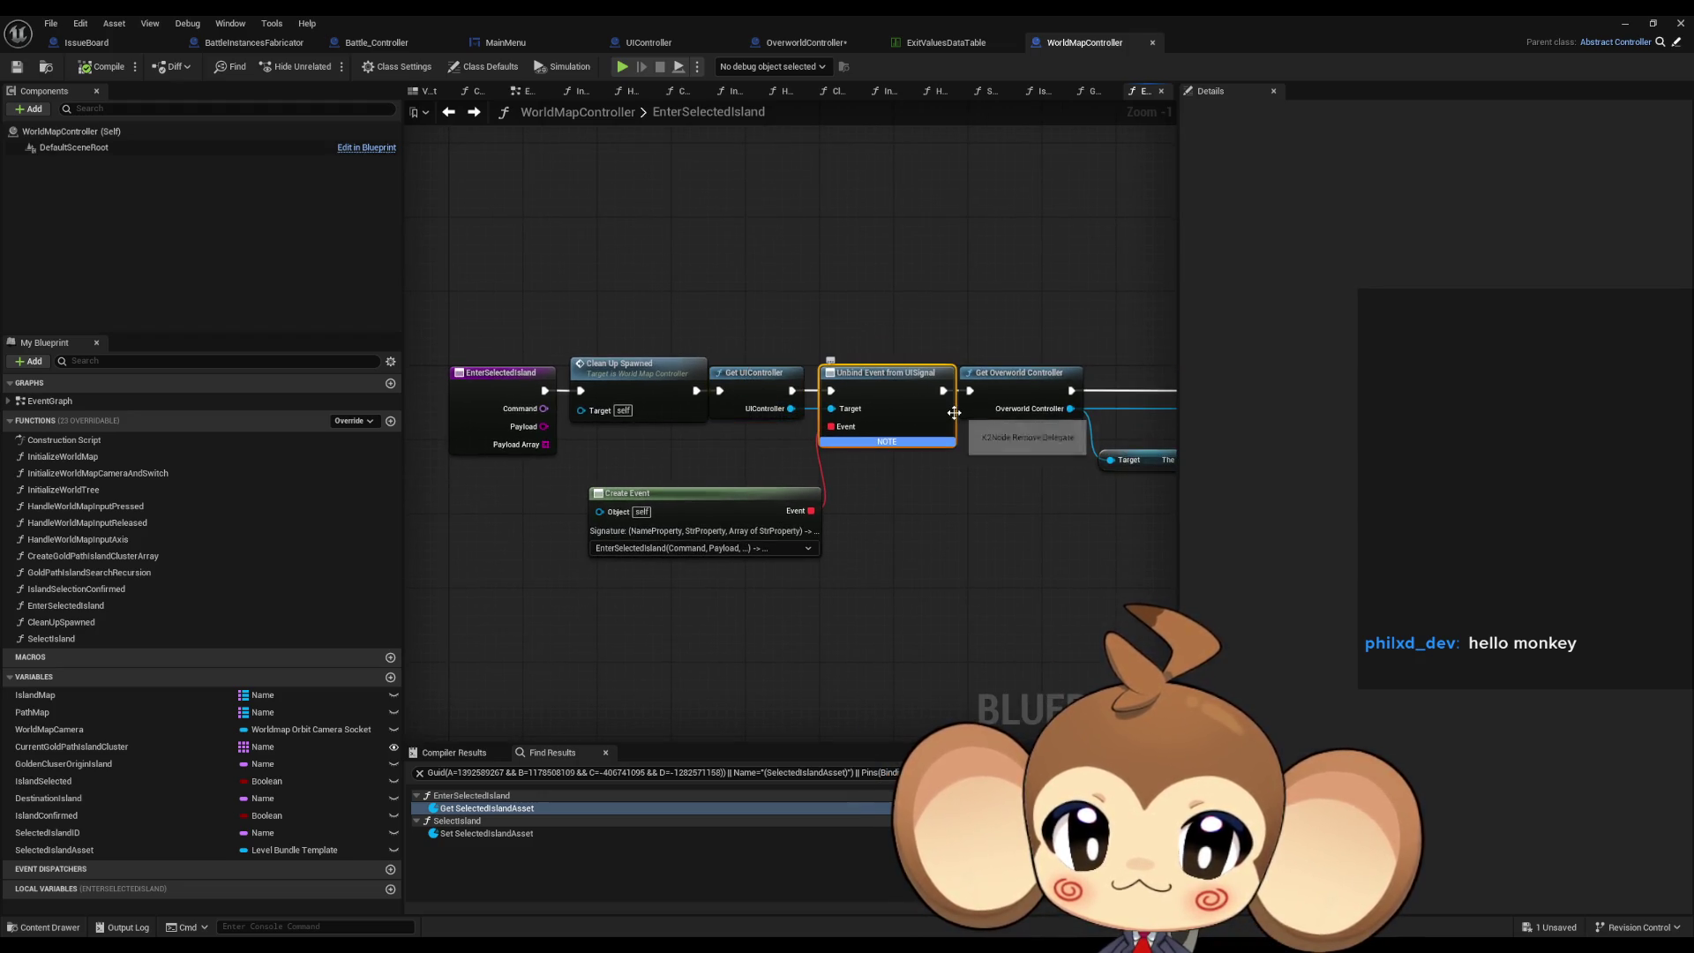
{"action": "mouse_move", "coordinate": [1023, 459]}
{"action": "left_mouse_down"}
{"action": "mouse_move", "coordinate": [994, 470]}
{"action": "mouse_move", "coordinate": [1003, 436]}
{"action": "left_mouse_up"}
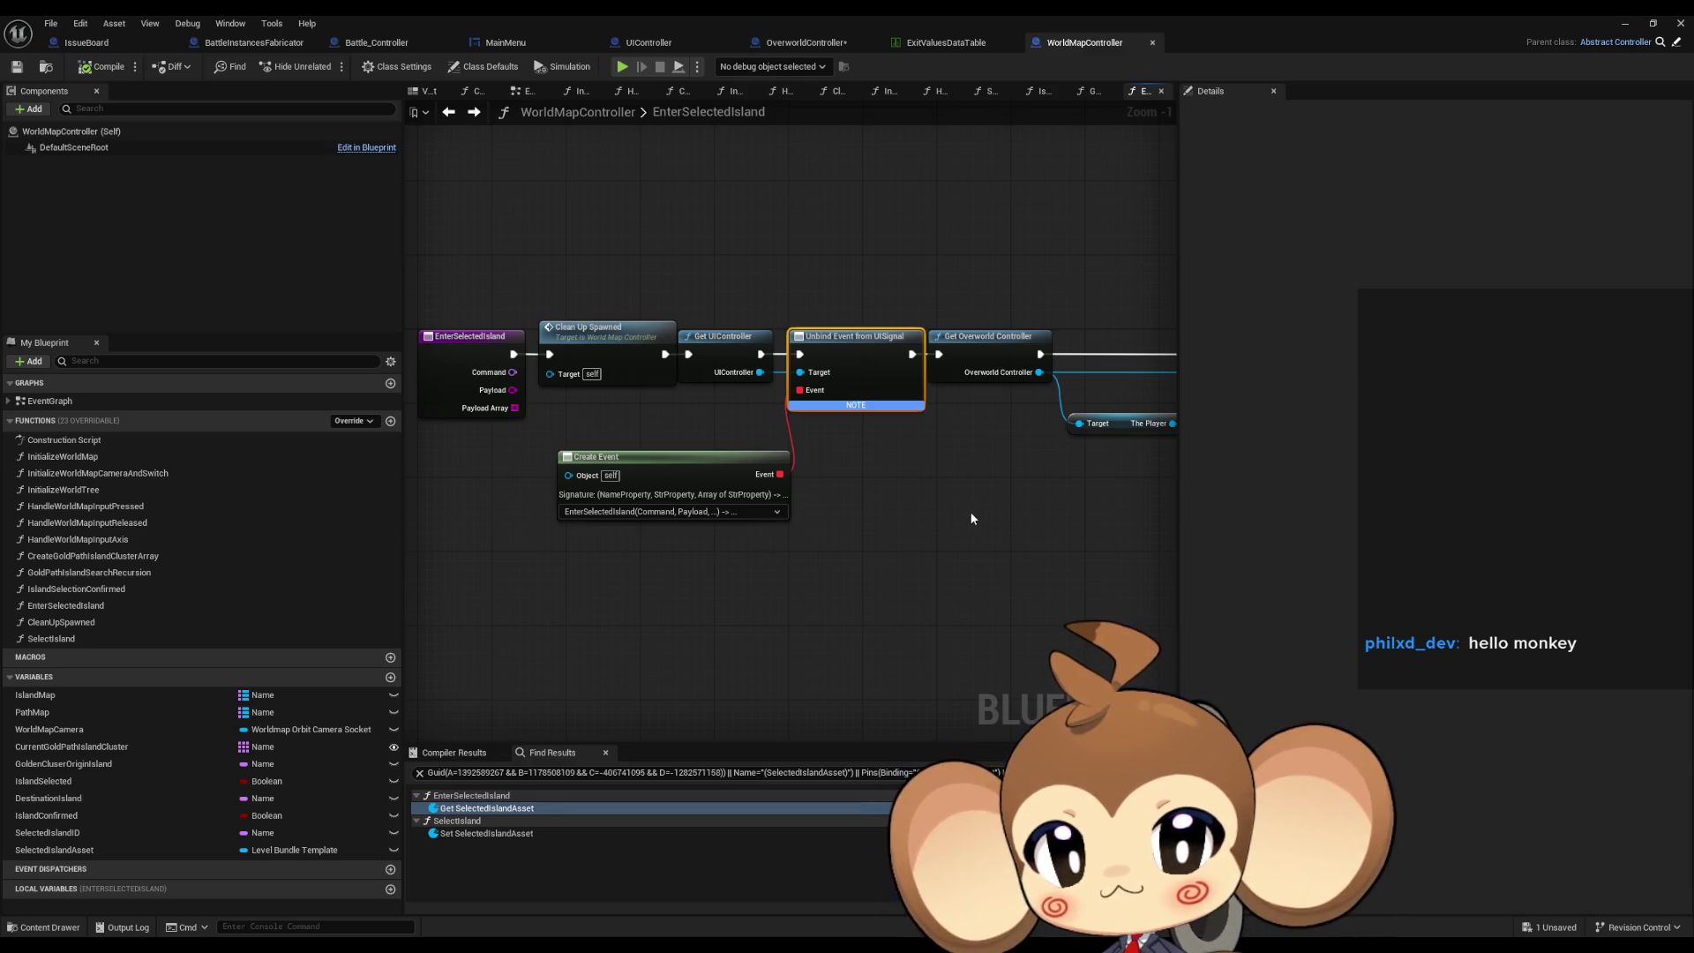
{"action": "scroll", "coordinate": [929, 501], "scroll_direction": "down", "scroll_amount": 2}
{"action": "scroll", "coordinate": [739, 459], "scroll_direction": "up", "scroll_amount": 2}
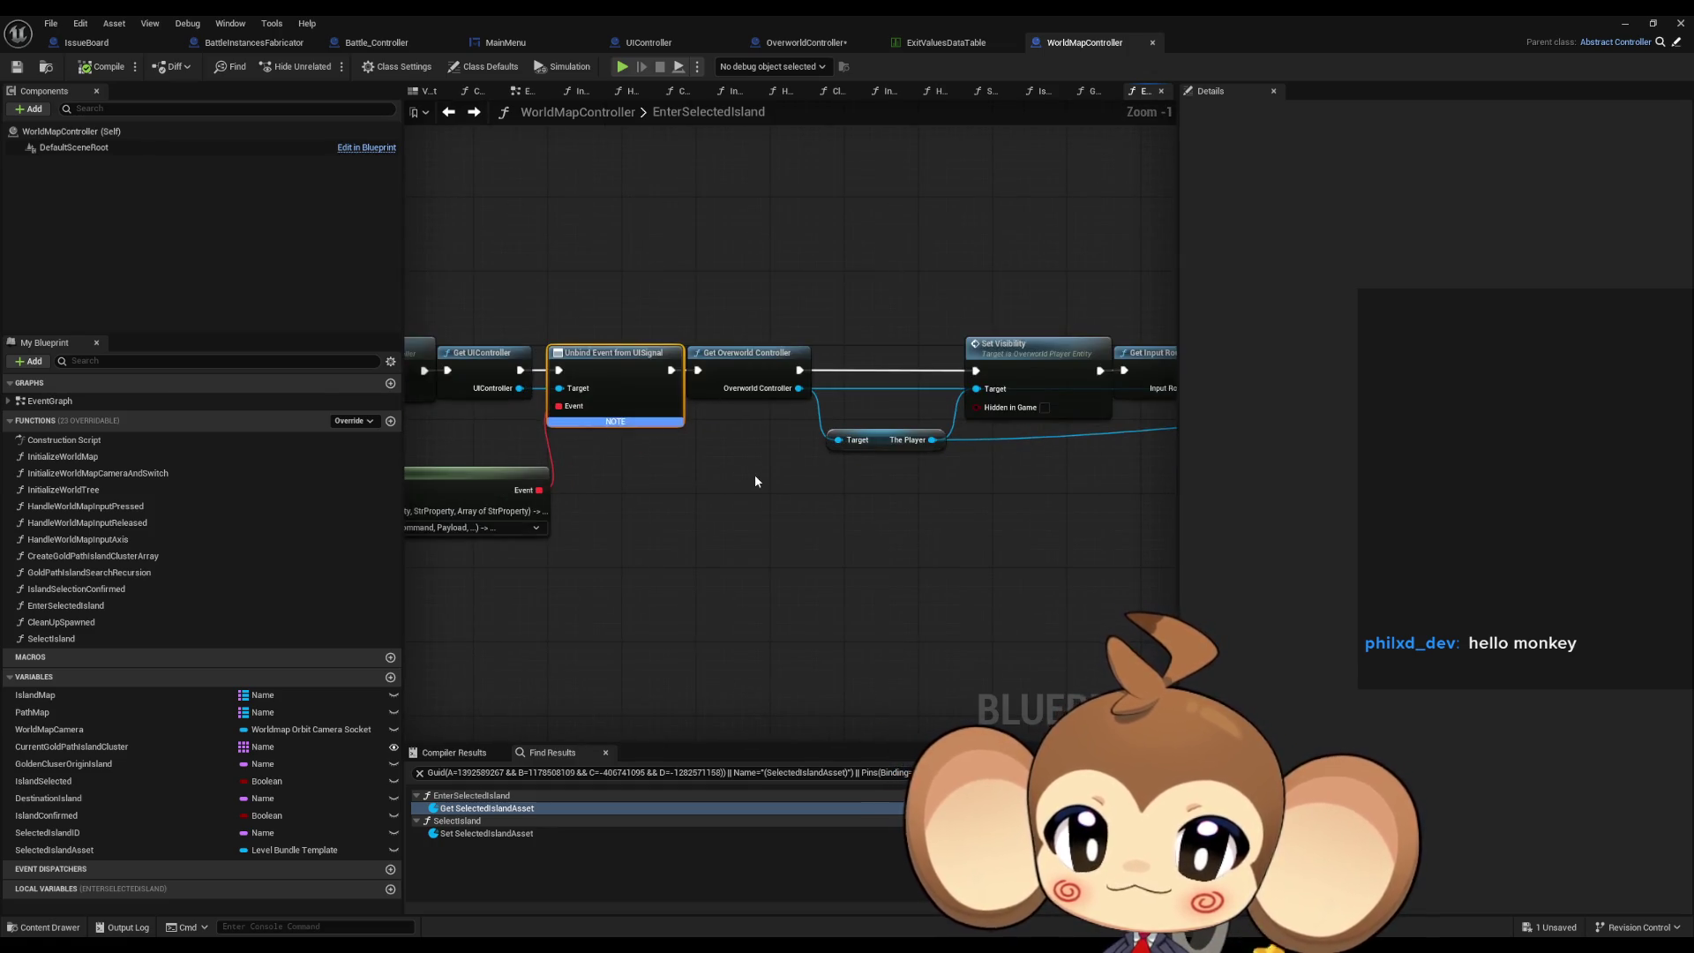
{"action": "left_click_drag", "start_coordinate": [754, 480], "coordinate": [687, 522]}
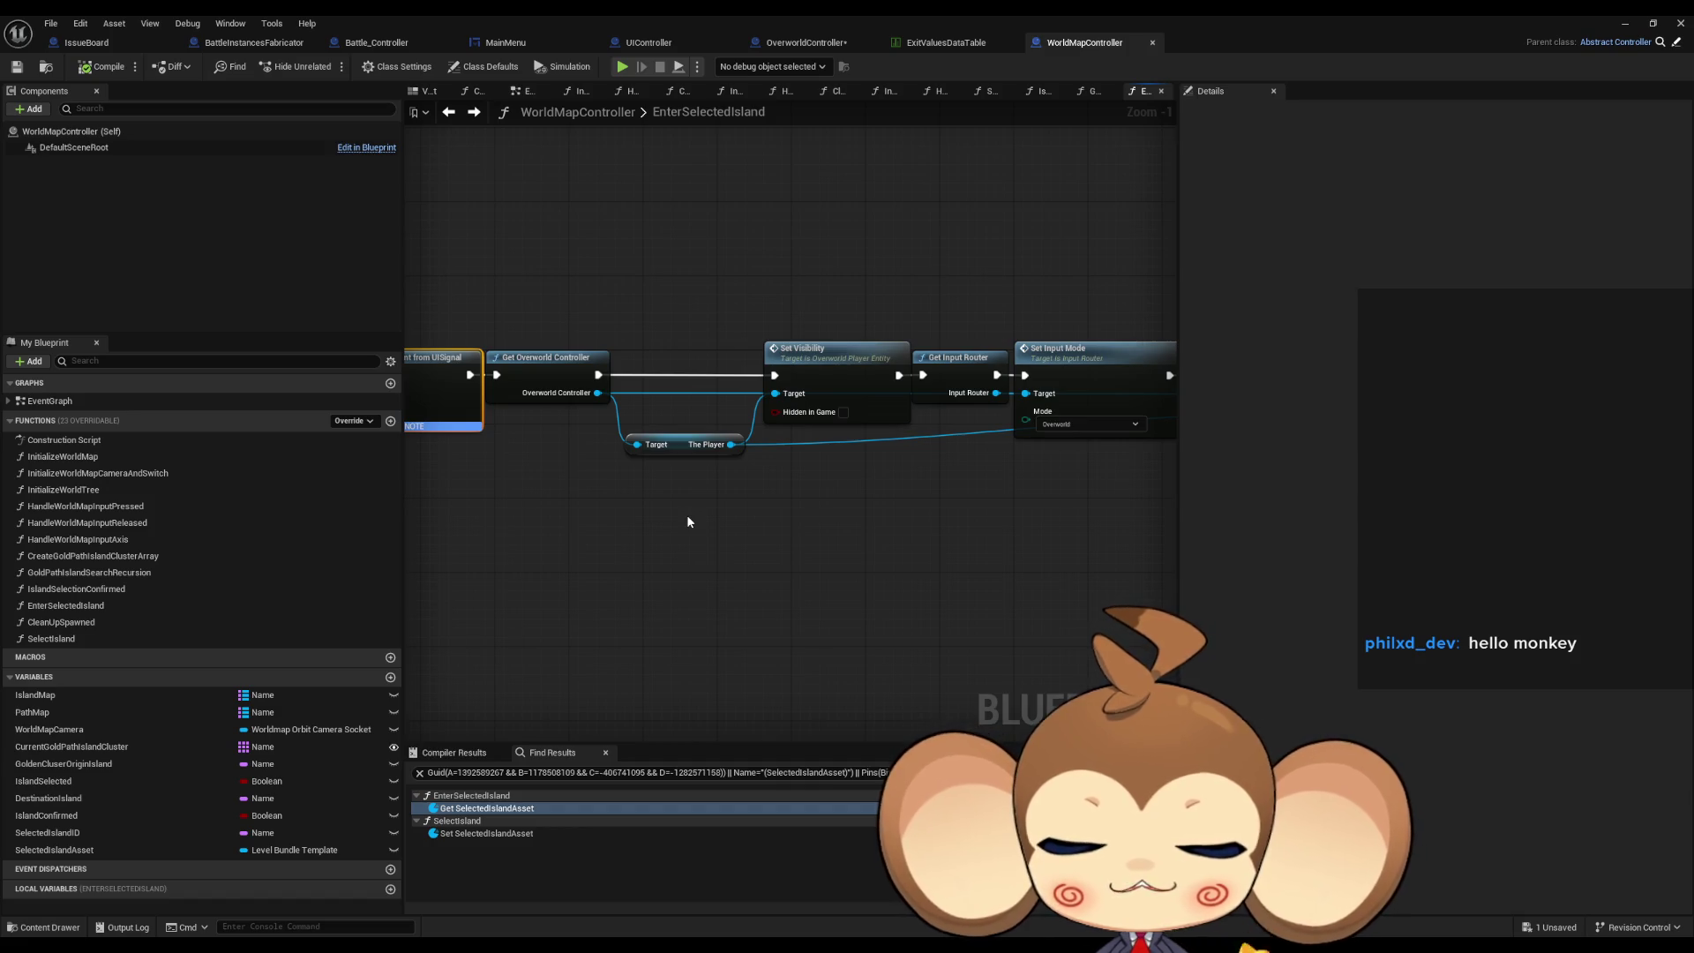
{"action": "left_click", "coordinate": [688, 520]}
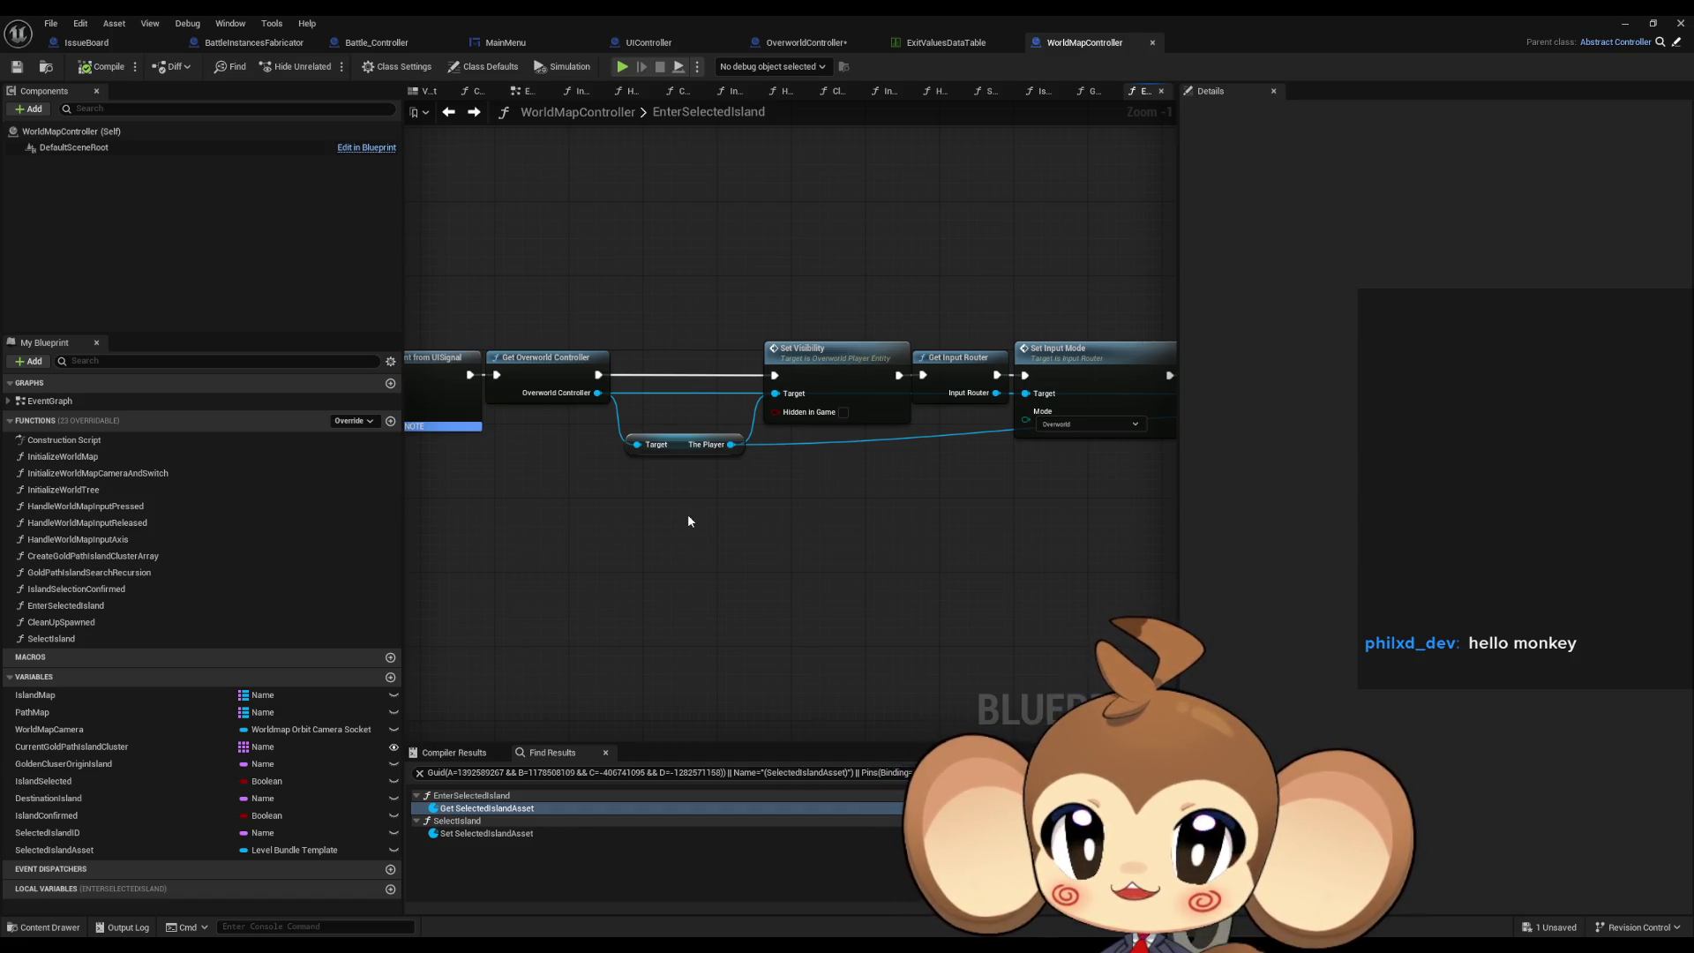
{"action": "left_click", "coordinate": [827, 49]}
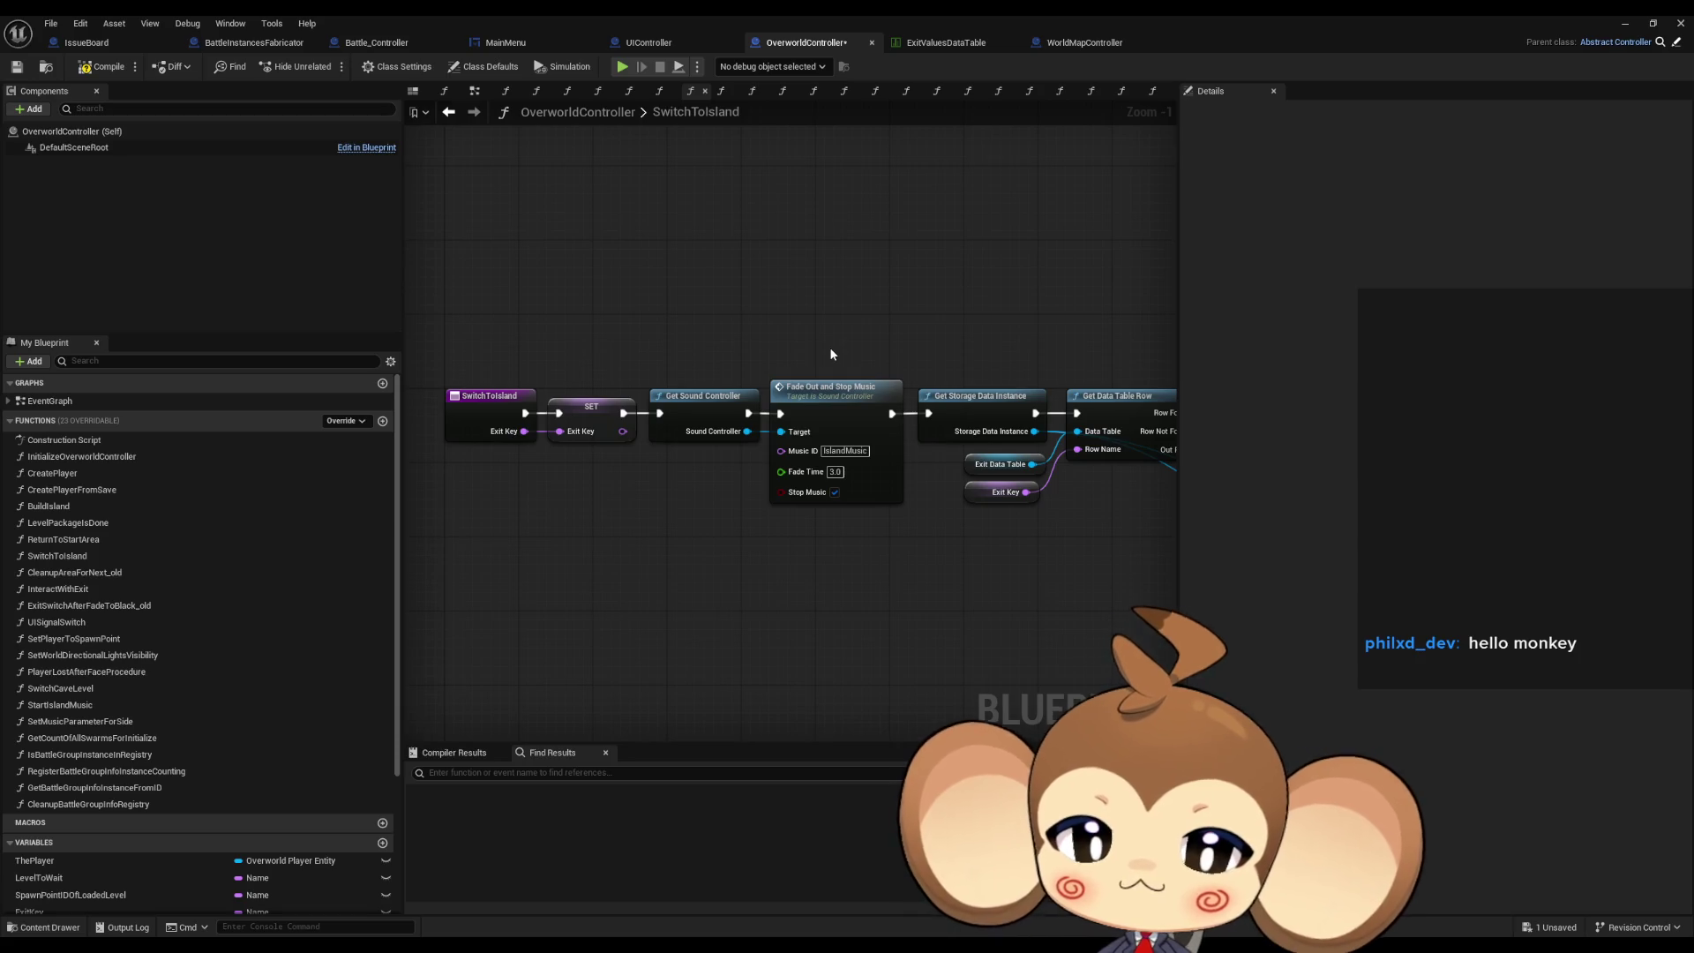
{"action": "mouse_move", "coordinate": [826, 346]}
{"action": "left_mouse_down"}
{"action": "mouse_move", "coordinate": [745, 347]}
{"action": "mouse_move", "coordinate": [647, 382]}
{"action": "mouse_move", "coordinate": [536, 376]}
{"action": "mouse_move", "coordinate": [321, 320]}
{"action": "left_mouse_up"}
{"action": "left_click_drag", "start_coordinate": [1175, 311], "coordinate": [263, 294]}
{"action": "mouse_move", "coordinate": [1044, 283]}
{"action": "left_mouse_down"}
{"action": "mouse_move", "coordinate": [442, 284]}
{"action": "mouse_move", "coordinate": [102, 191]}
{"action": "left_mouse_up"}
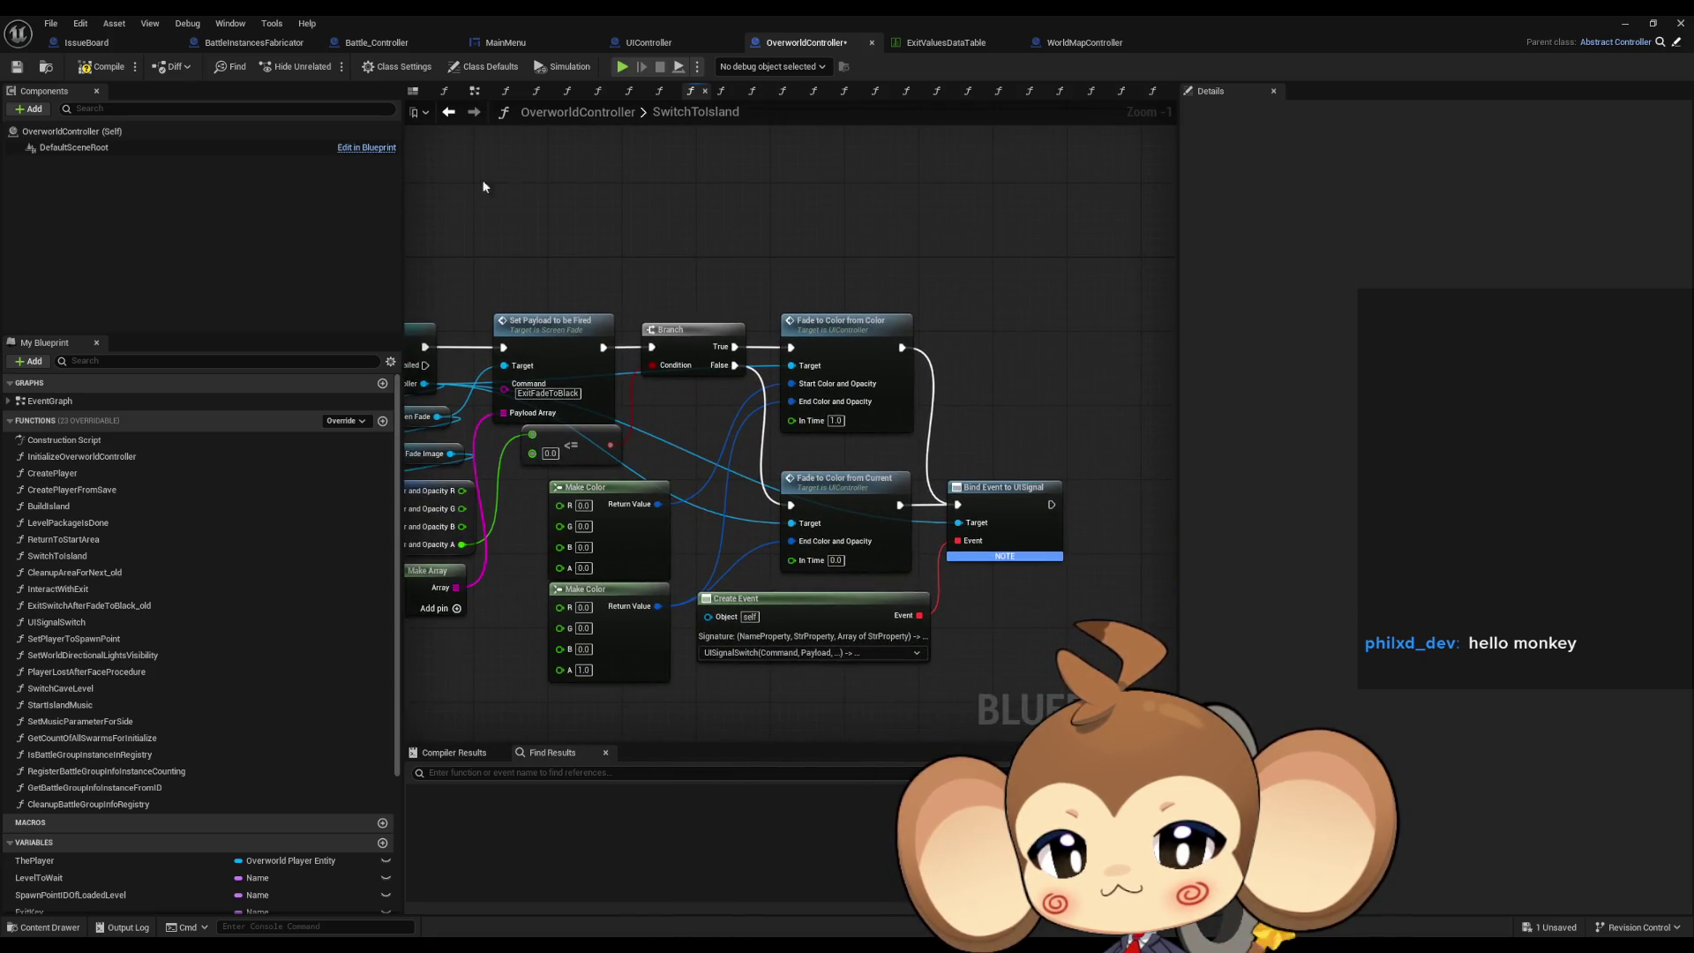
{"action": "scroll", "coordinate": [484, 272], "scroll_direction": "down", "scroll_amount": 5}
{"action": "left_click_drag", "start_coordinate": [484, 273], "coordinate": [643, 216]}
{"action": "scroll", "coordinate": [699, 352], "scroll_direction": "up", "scroll_amount": 6}
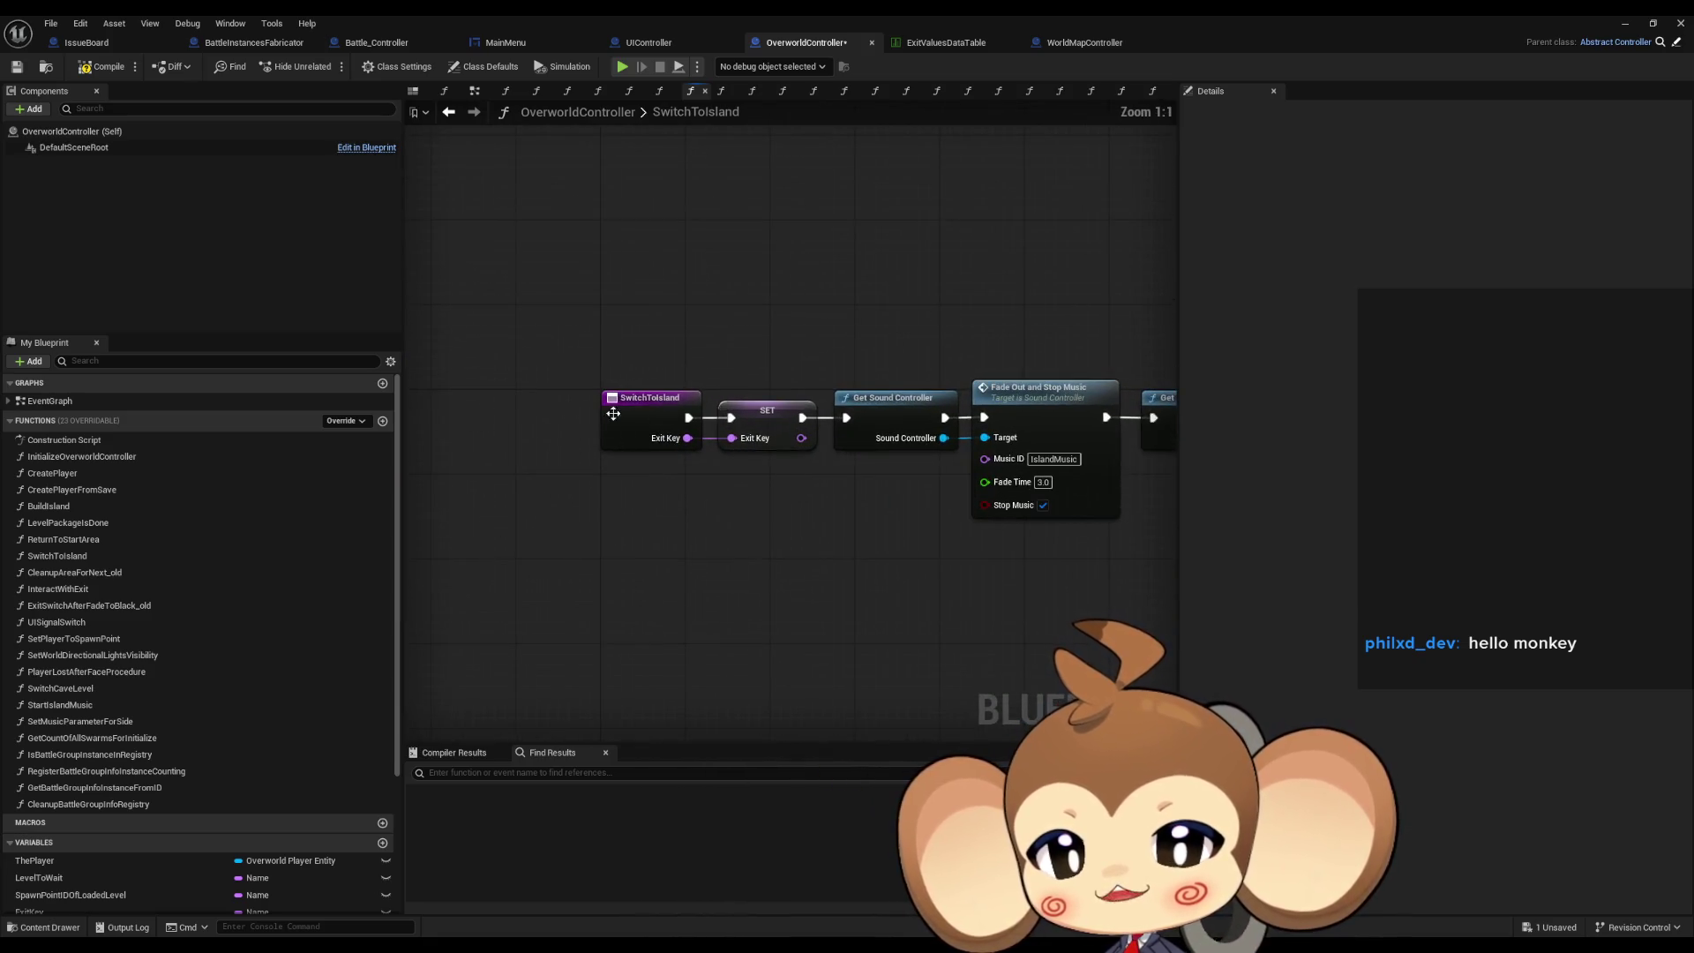
{"action": "right_click", "coordinate": [613, 412]}
{"action": "mouse_move", "coordinate": [728, 550]}
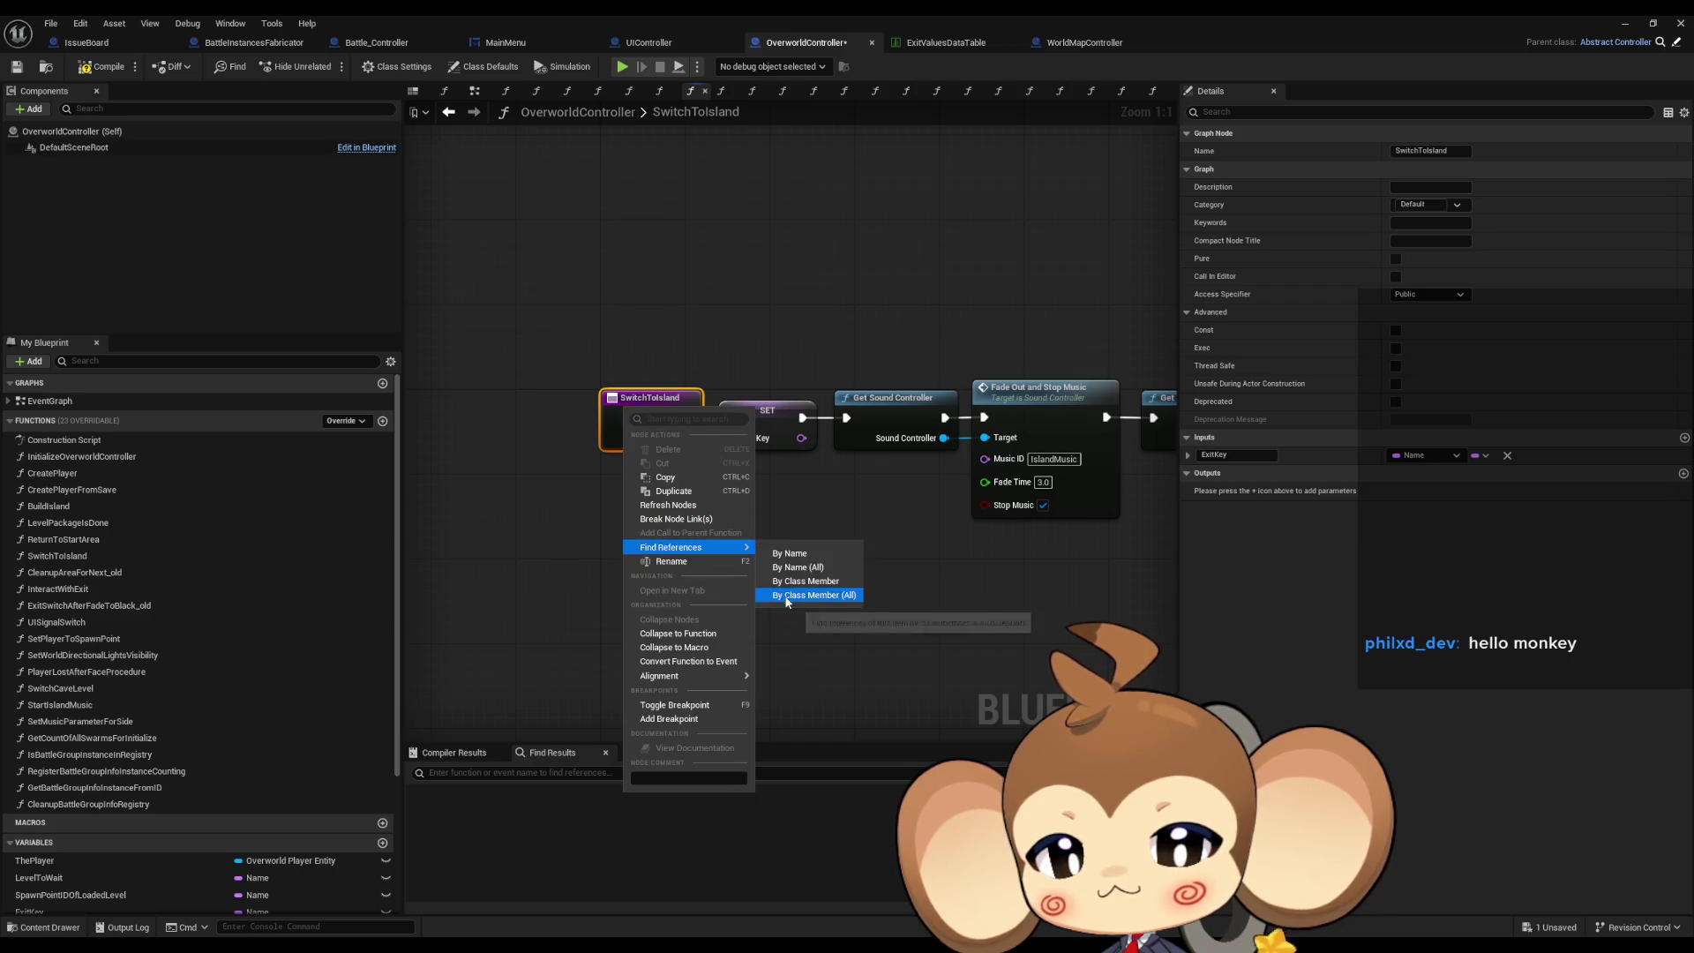
{"action": "left_click", "coordinate": [787, 596]}
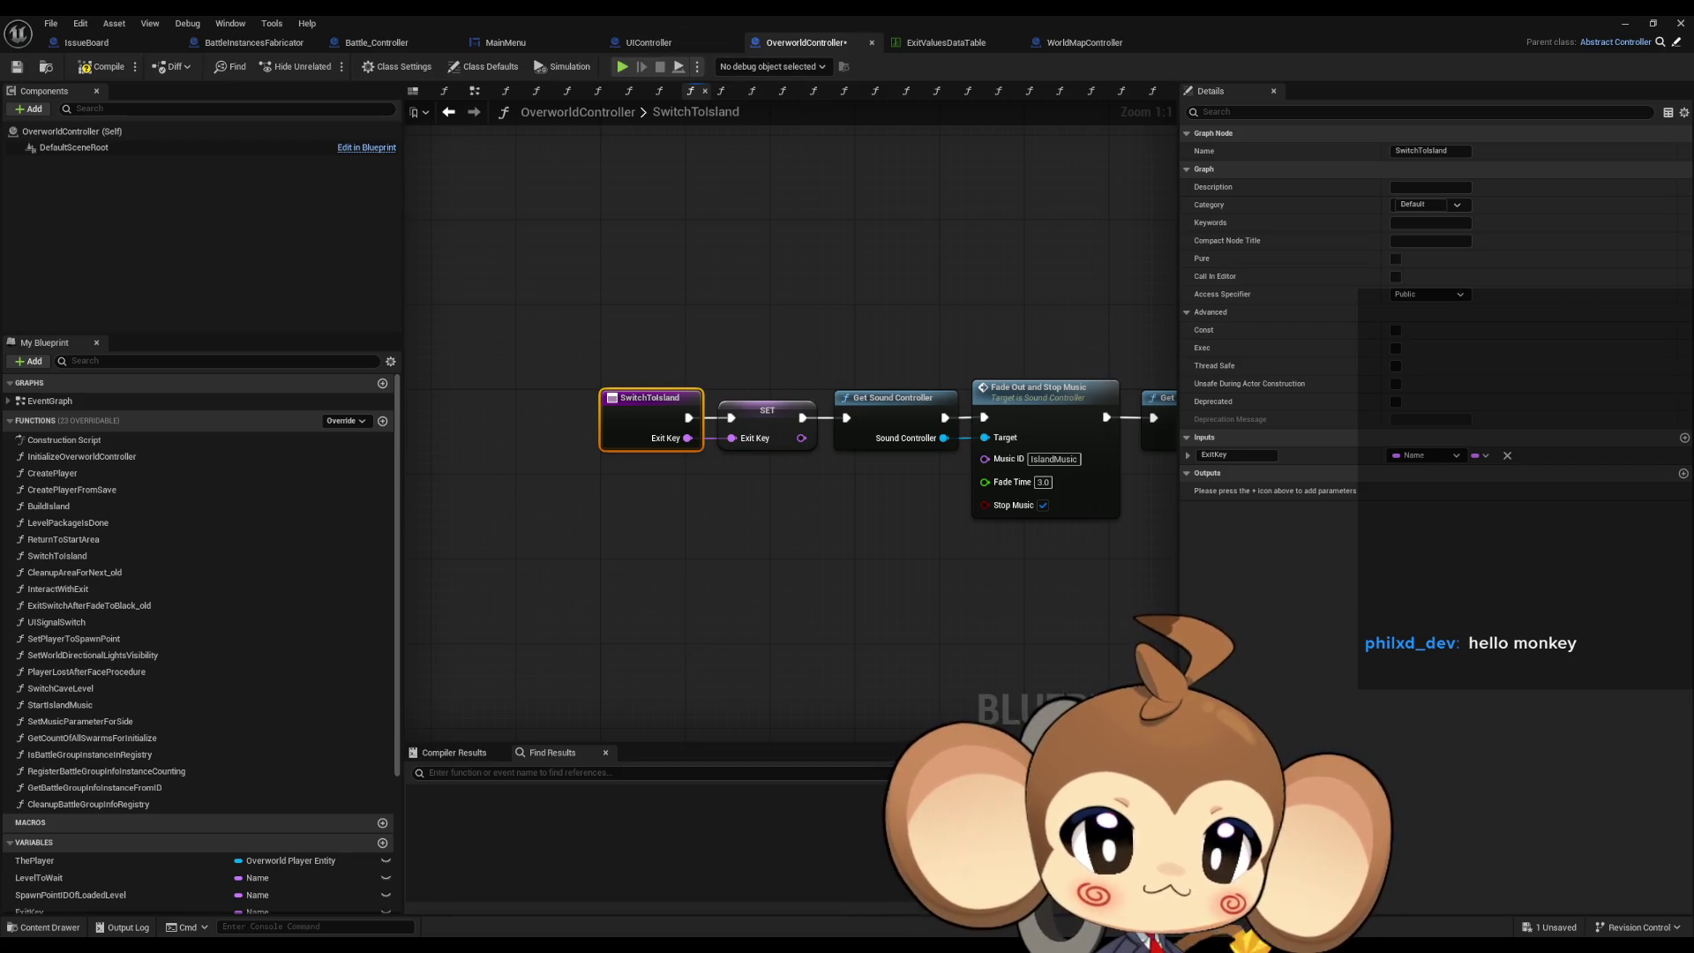
List every place the ReturnToStartArea function is called via Find References.
{"action": "left_click", "coordinate": [598, 91]}
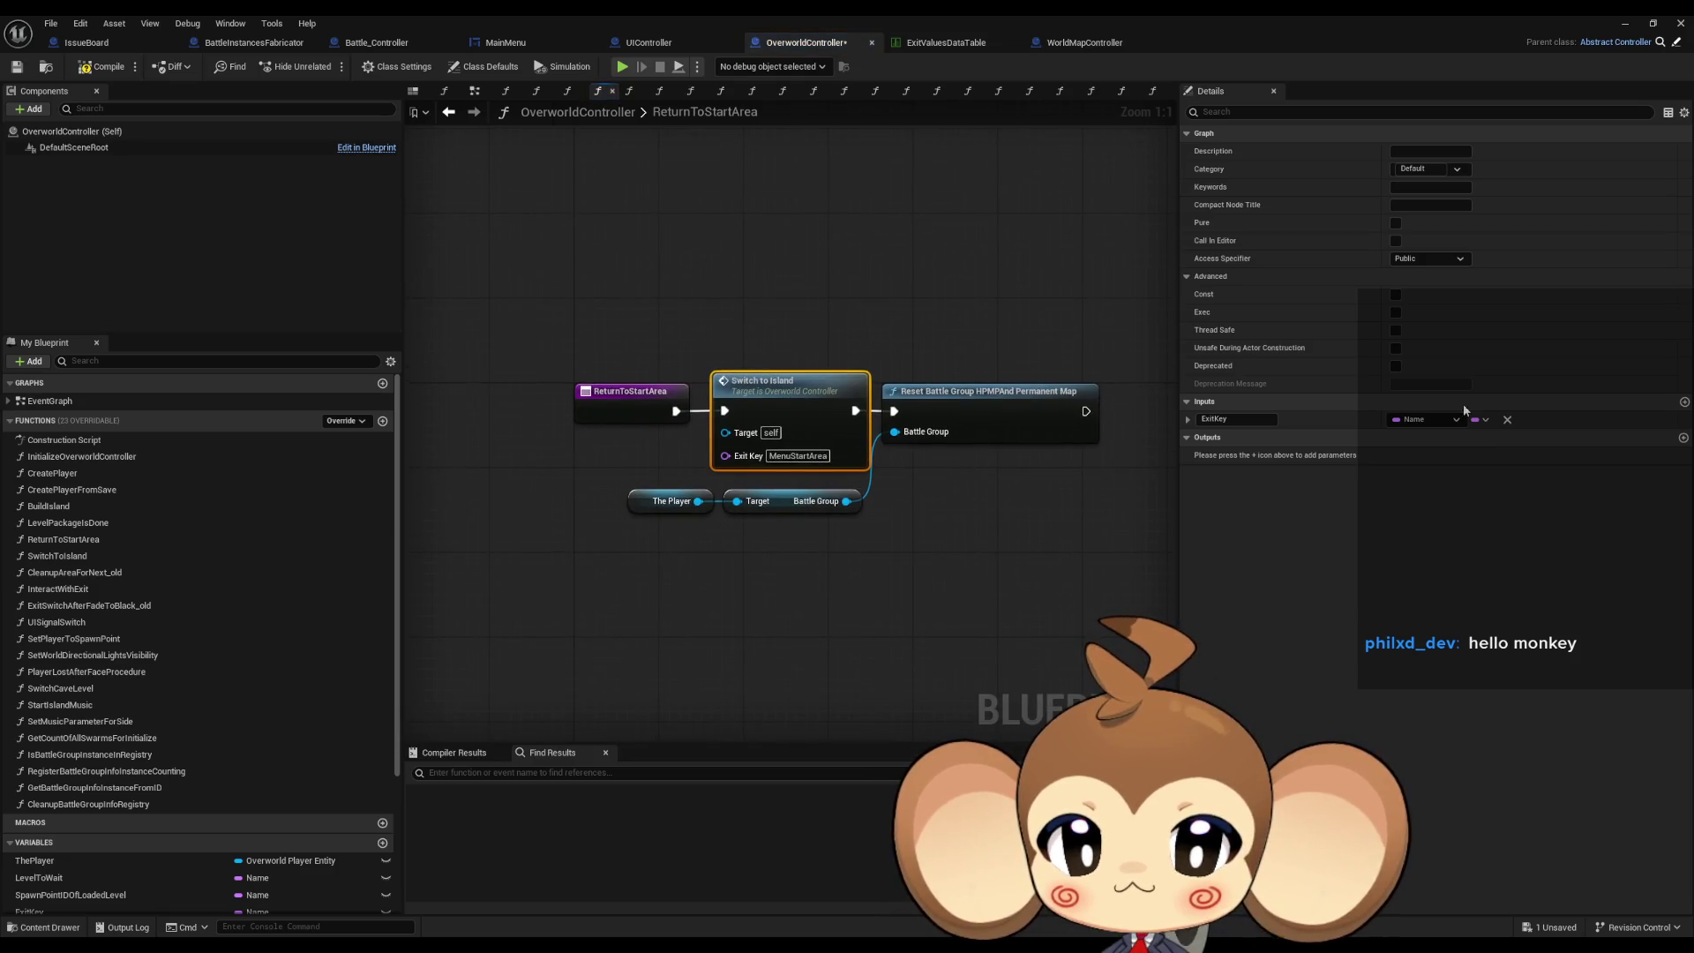
{"action": "left_click_drag", "start_coordinate": [957, 353], "coordinate": [1074, 478]}
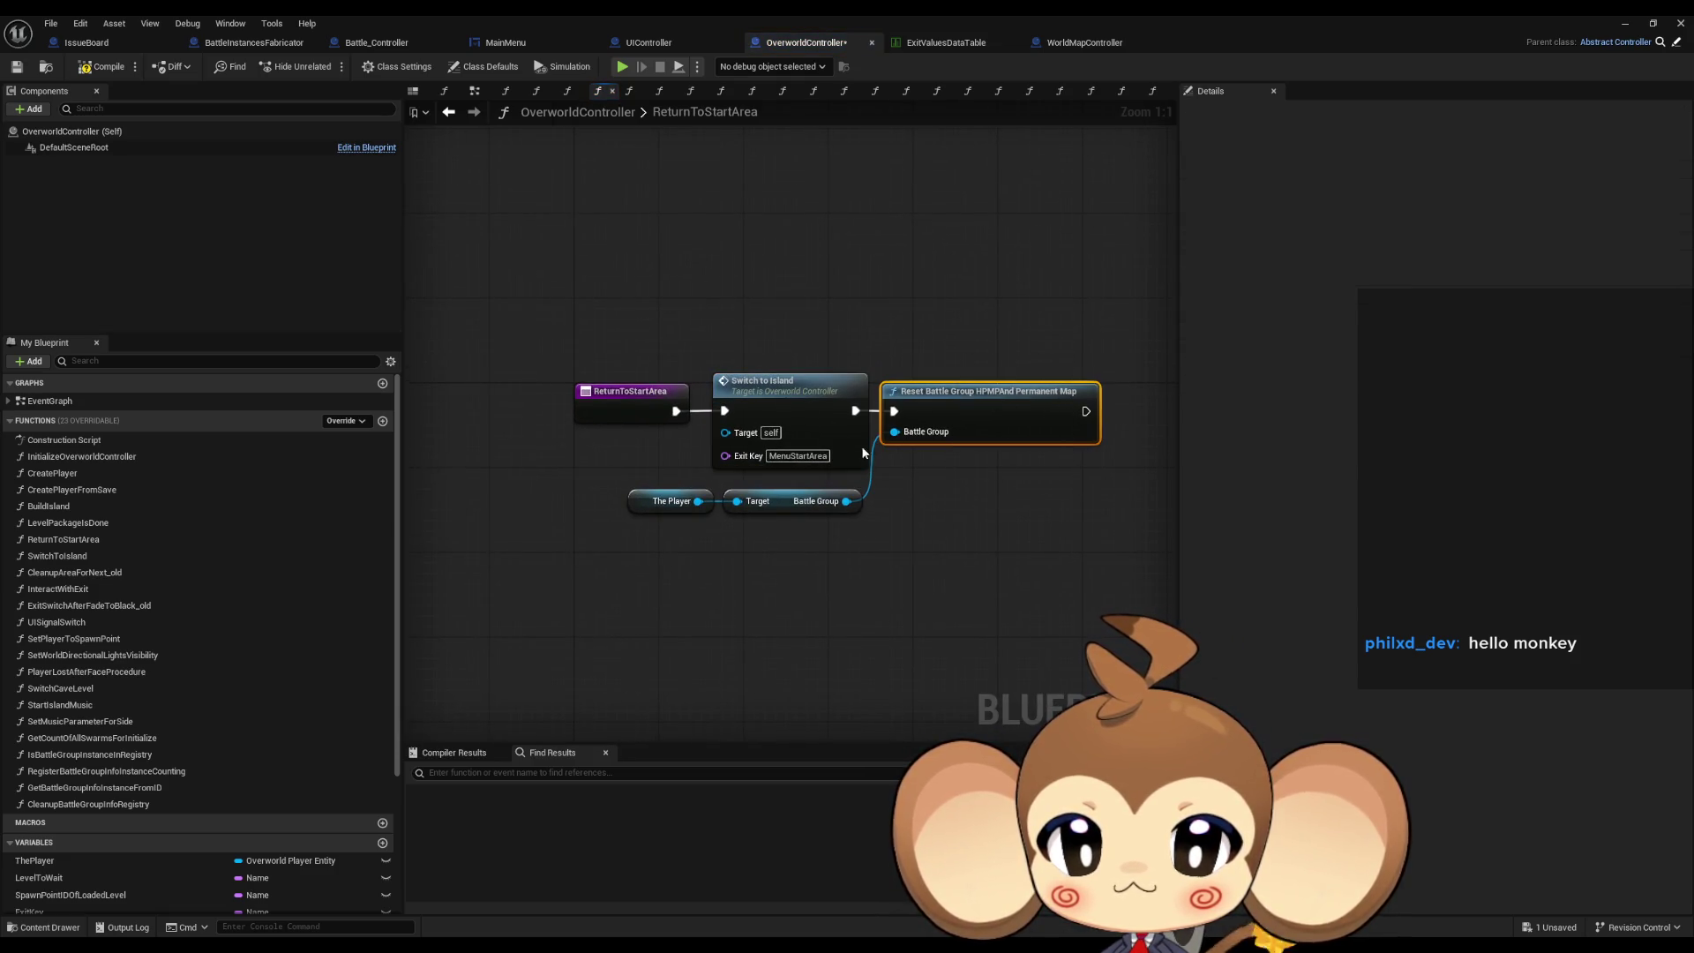
{"action": "left_click", "coordinate": [797, 404]}
{"action": "right_click", "coordinate": [631, 406]}
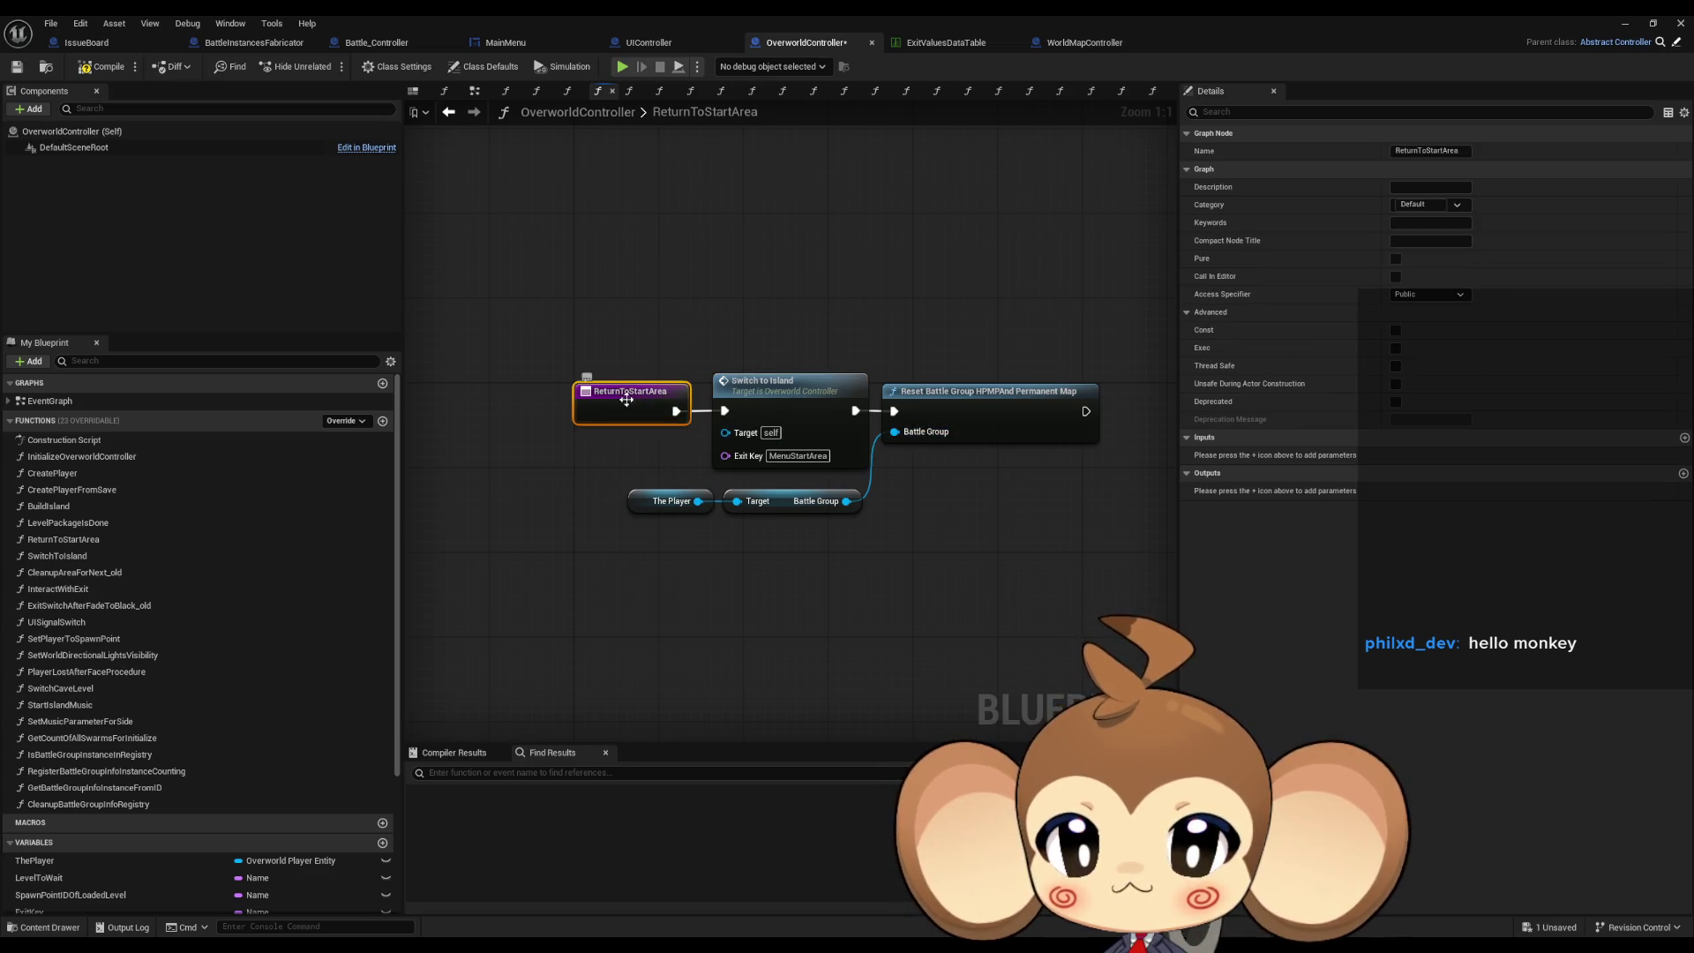
{"action": "mouse_move", "coordinate": [697, 540]}
{"action": "left_click", "coordinate": [815, 589]}
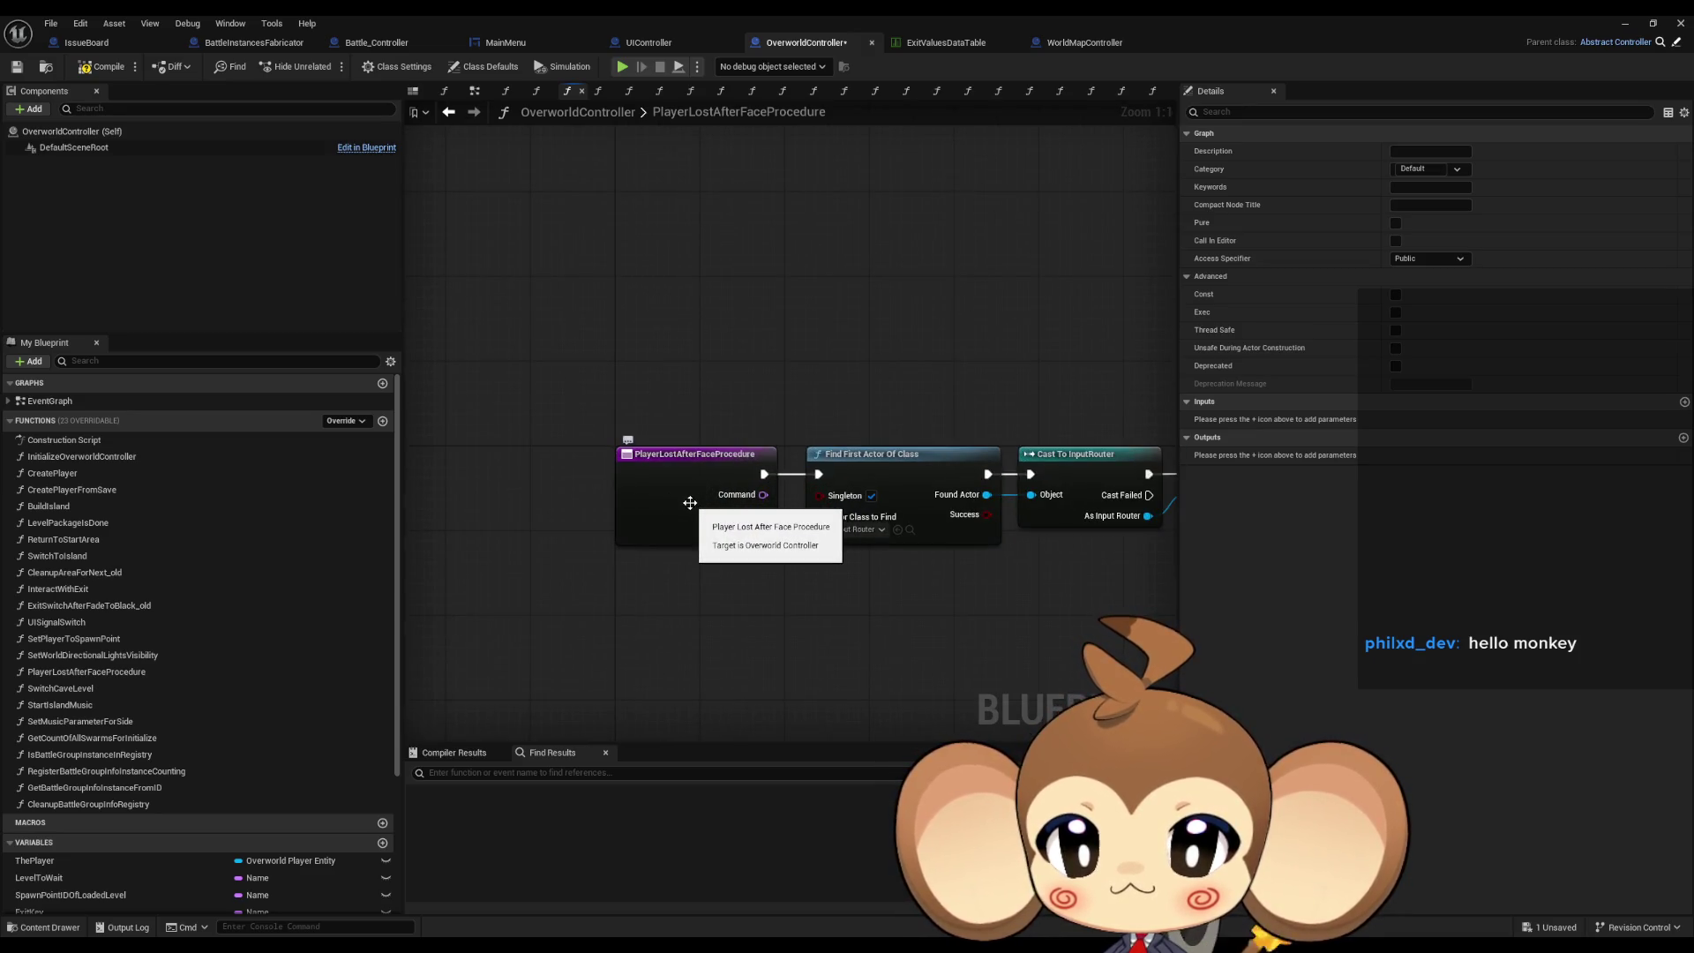
Follow the Return to Start Area call into ReturnToStartArea, then into SwitchToIsland.
{"action": "left_click_drag", "start_coordinate": [979, 408], "coordinate": [782, 367]}
{"action": "left_click_drag", "start_coordinate": [970, 362], "coordinate": [781, 362]}
{"action": "left_click_drag", "start_coordinate": [1110, 333], "coordinate": [595, 338]}
{"action": "left_click_drag", "start_coordinate": [838, 346], "coordinate": [547, 322]}
{"action": "double_click", "coordinate": [899, 394]}
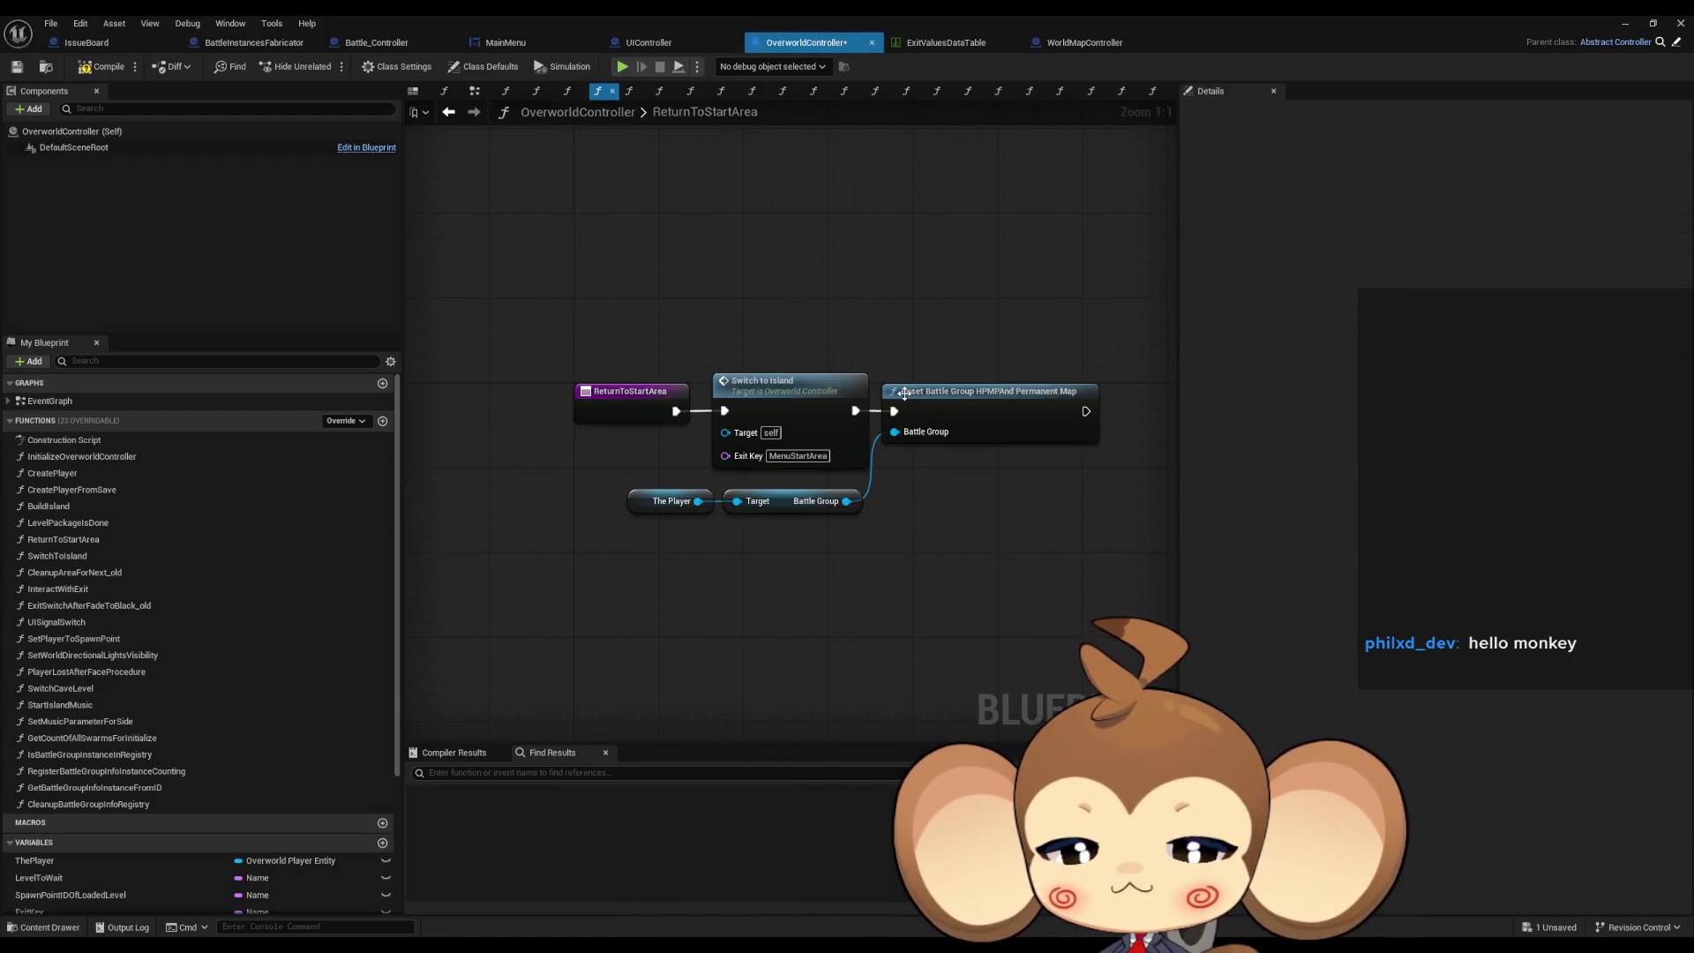
{"action": "left_click", "coordinate": [823, 418]}
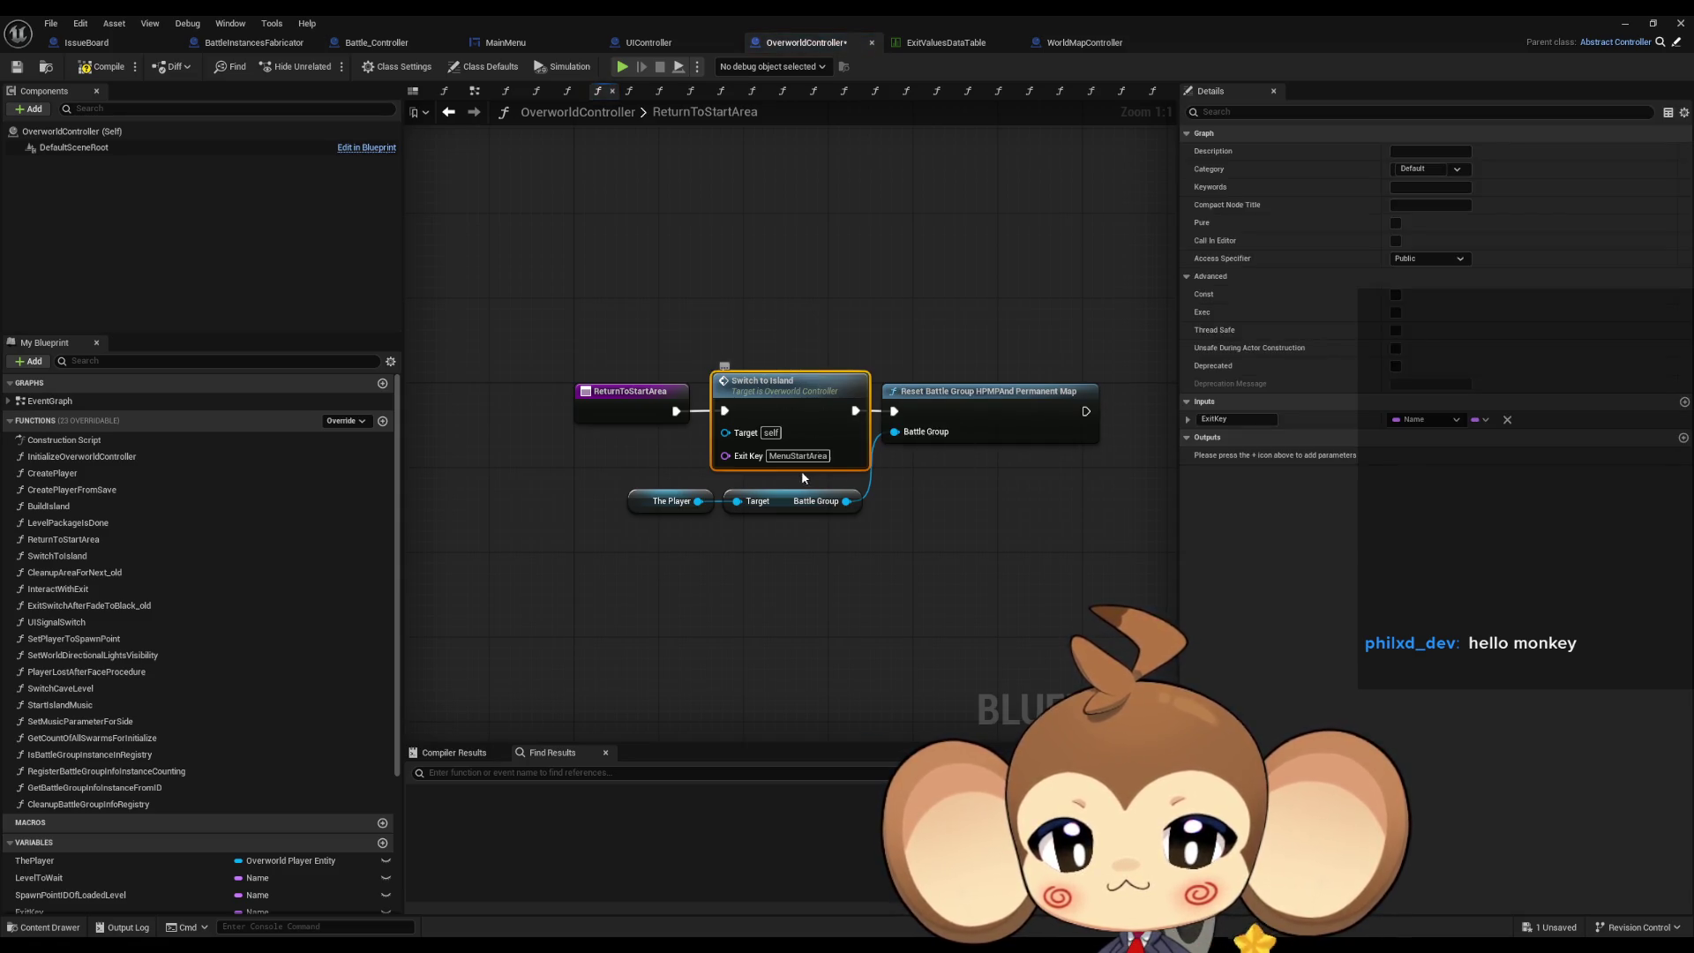
{"action": "left_click", "coordinate": [798, 456]}
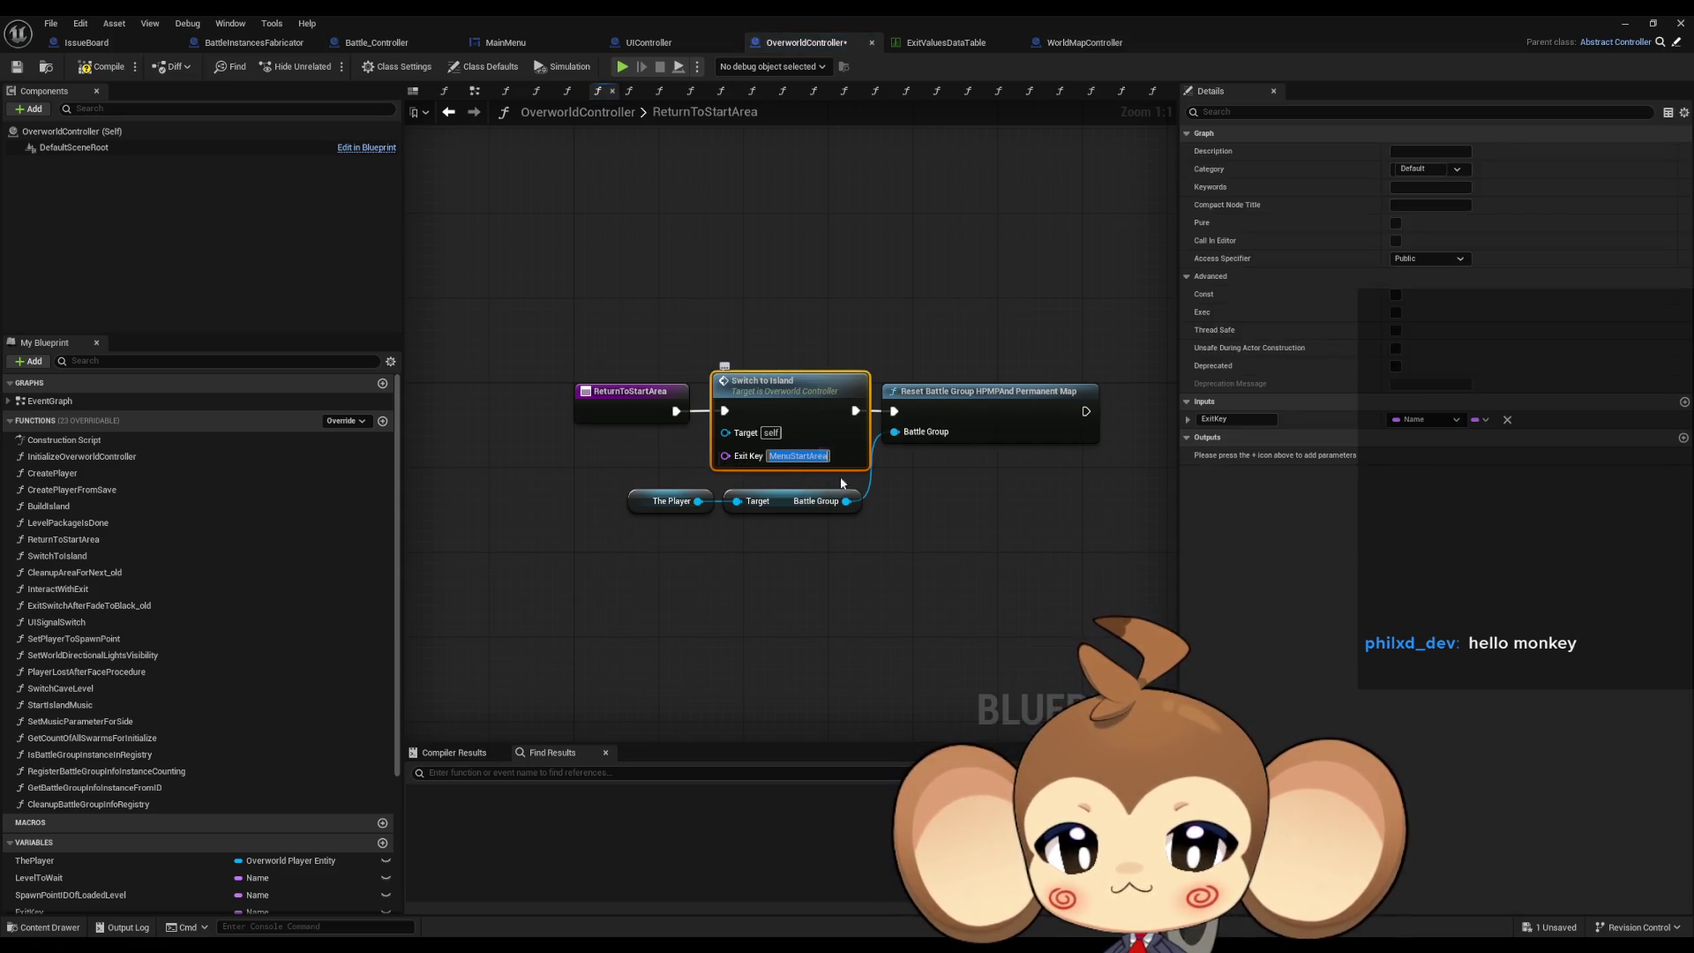
{"action": "double_click", "coordinate": [833, 411]}
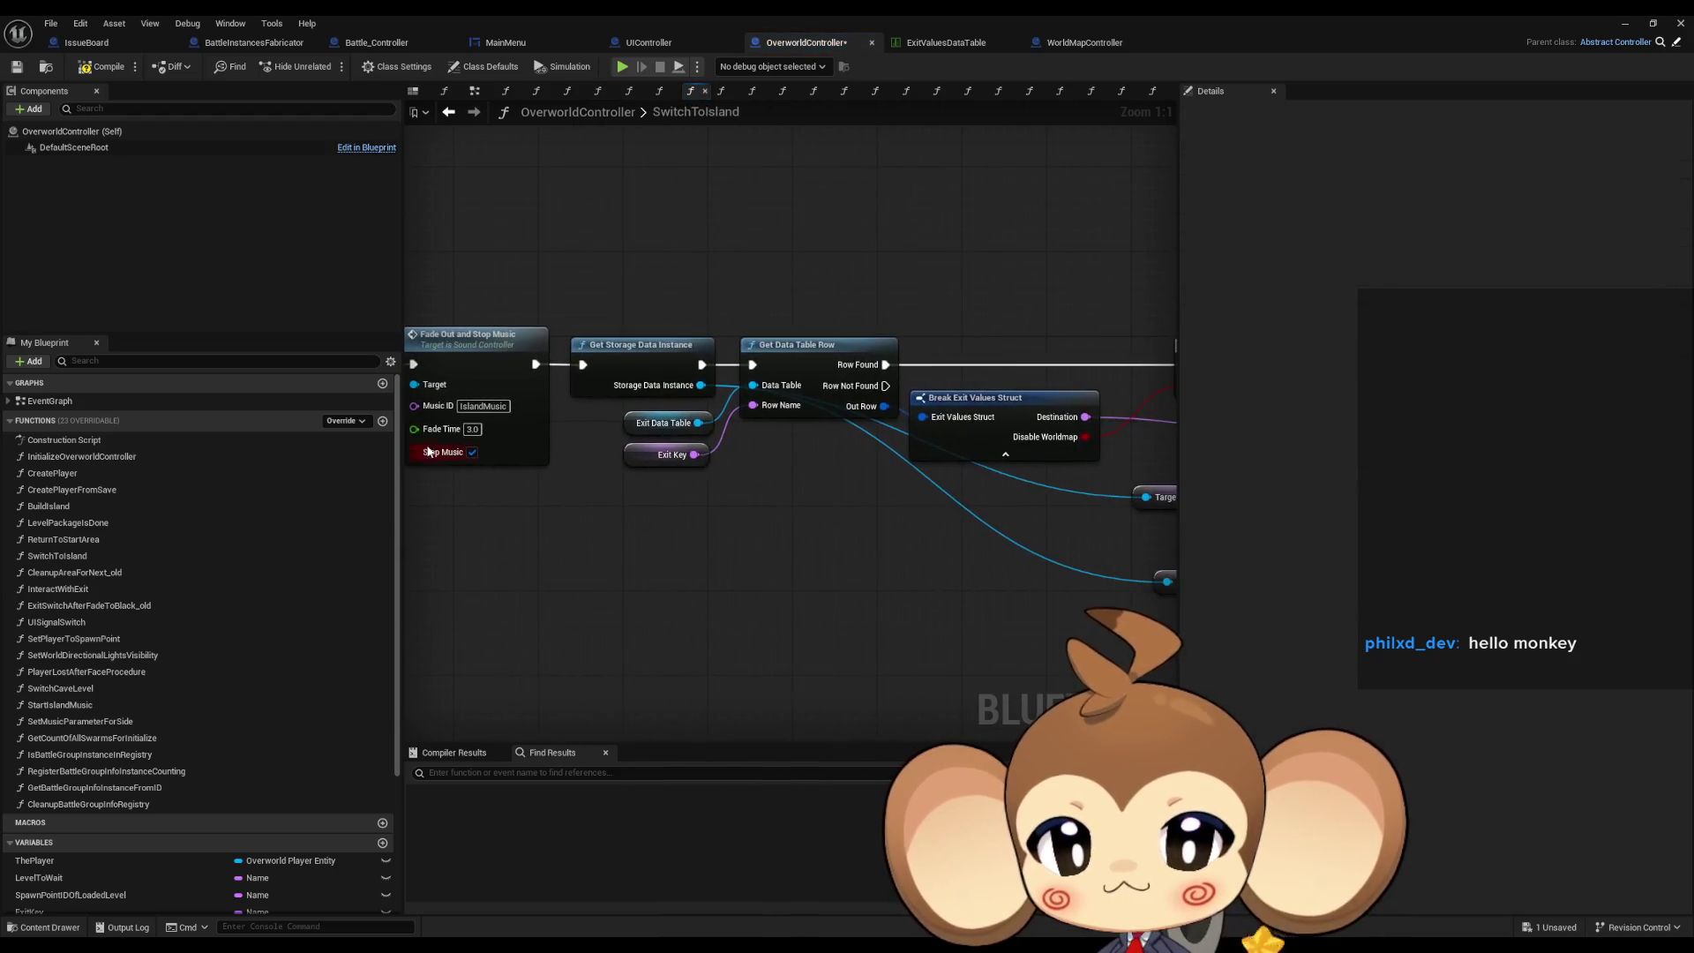
{"action": "left_click", "coordinate": [842, 343]}
{"action": "left_click", "coordinate": [816, 397]}
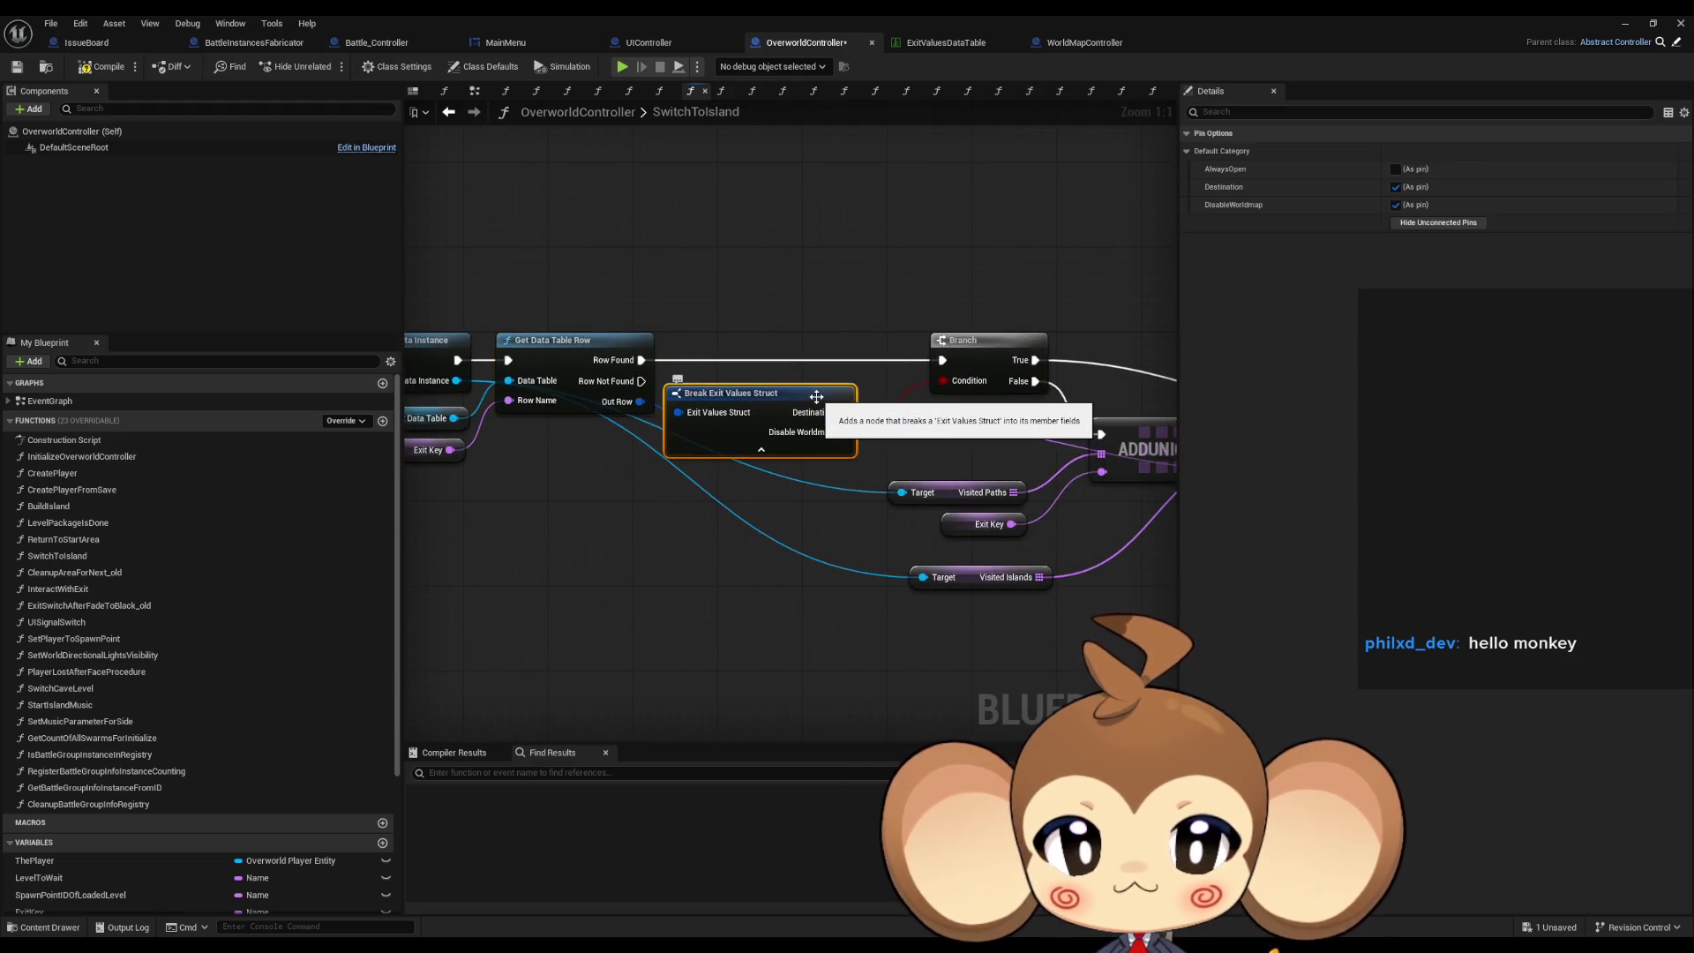
{"action": "left_click_drag", "start_coordinate": [833, 465], "coordinate": [600, 424]}
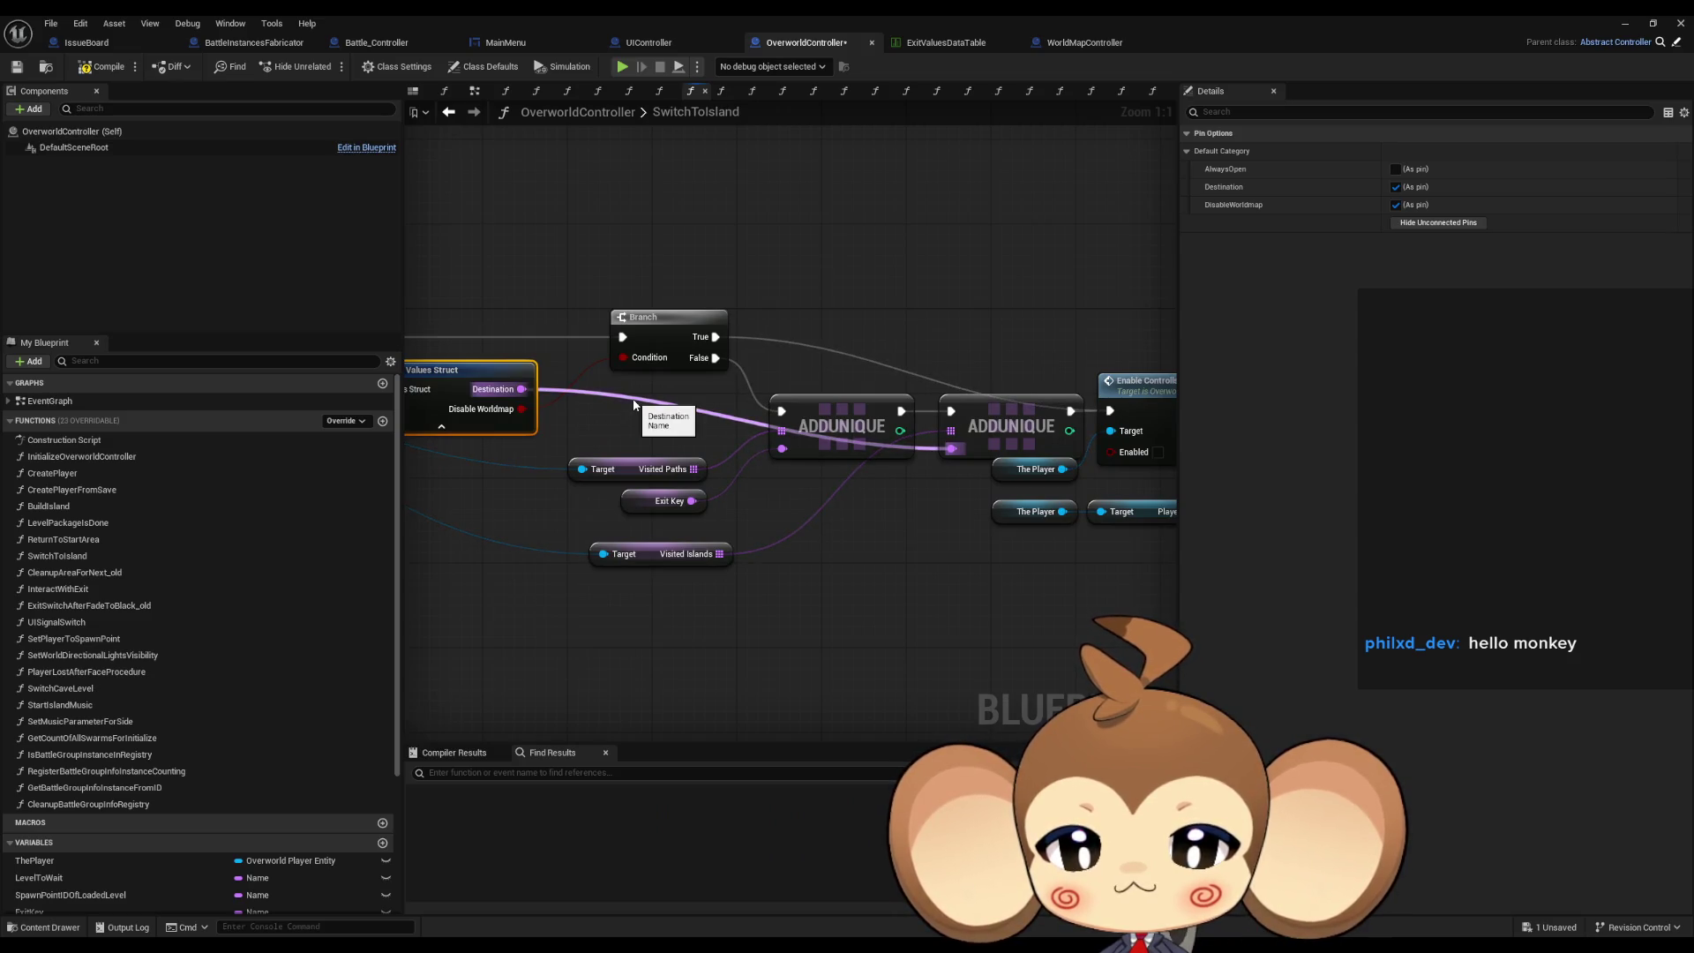
{"action": "left_click_drag", "start_coordinate": [738, 601], "coordinate": [658, 559]}
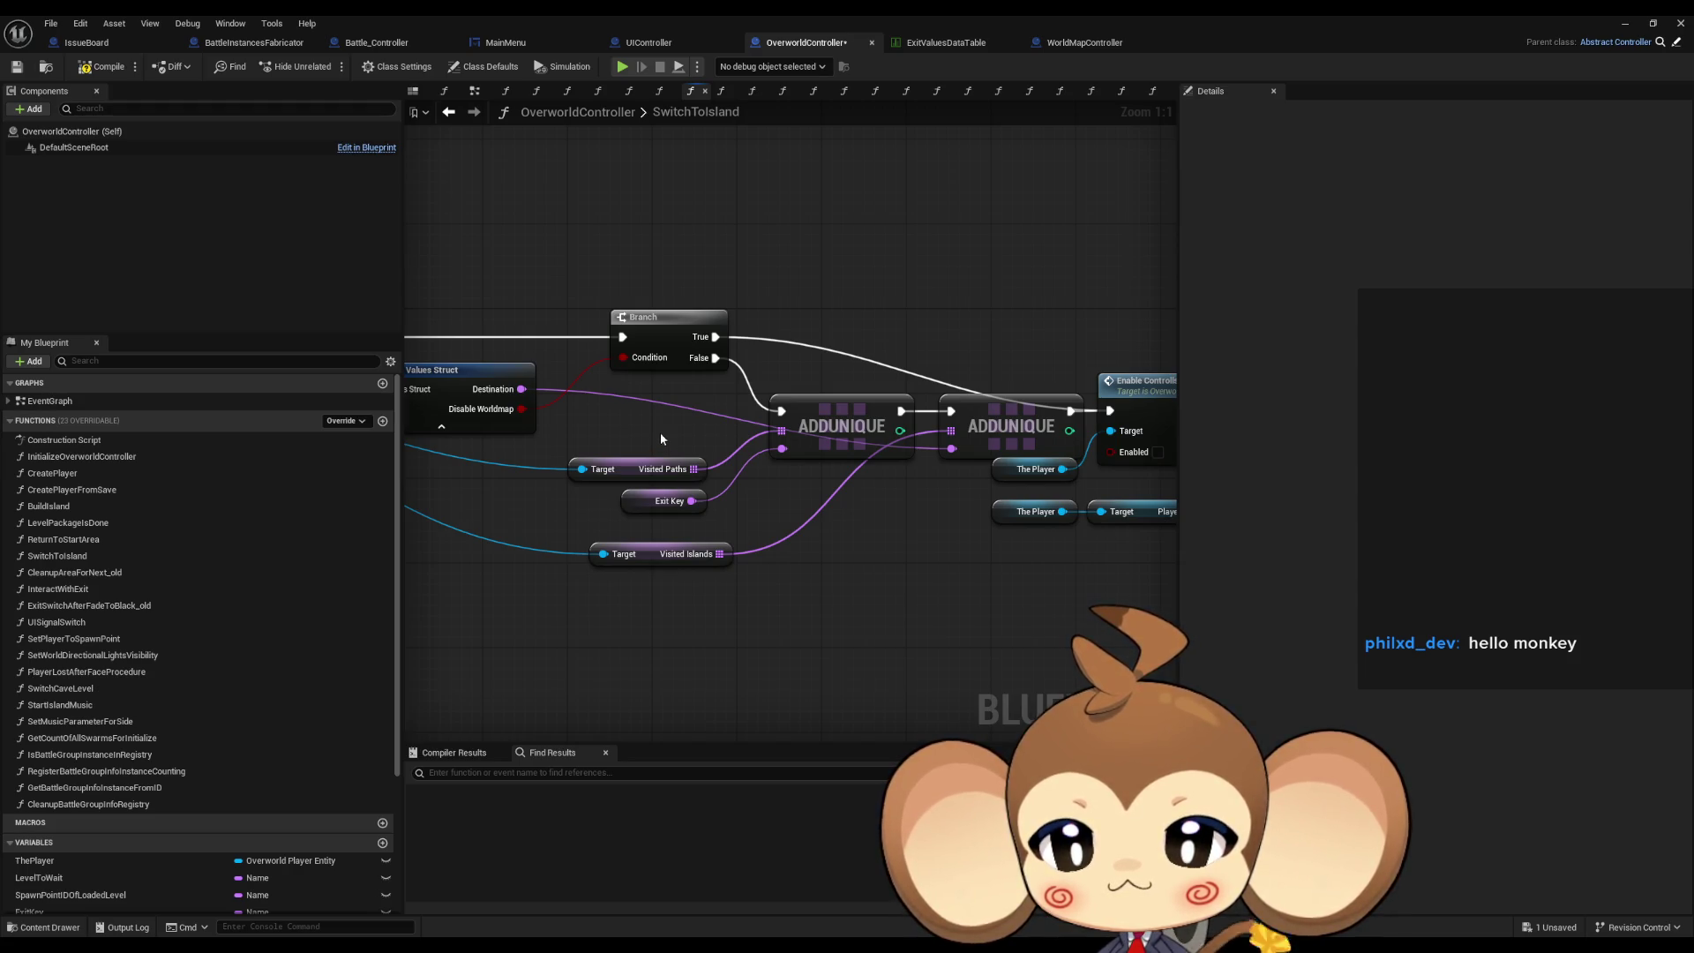
{"action": "left_click_drag", "start_coordinate": [928, 346], "coordinate": [705, 331]}
{"action": "left_click_drag", "start_coordinate": [771, 312], "coordinate": [821, 423]}
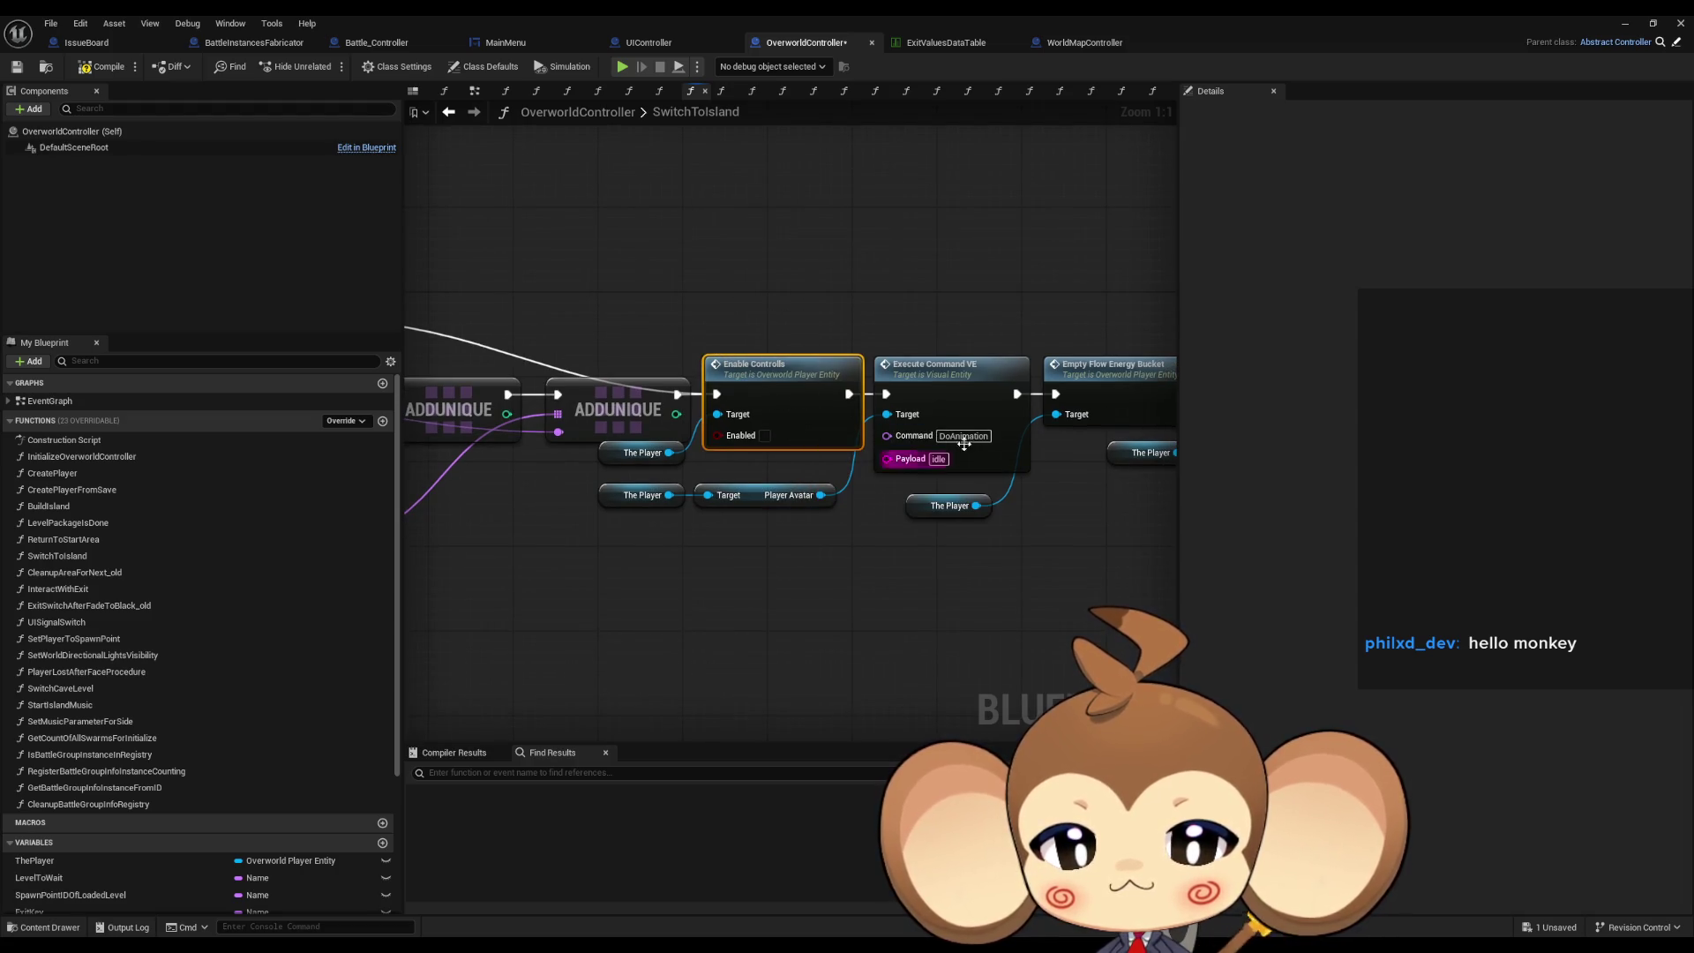
{"action": "mouse_move", "coordinate": [974, 311]}
{"action": "left_mouse_down"}
{"action": "mouse_move", "coordinate": [653, 330]}
{"action": "mouse_move", "coordinate": [851, 343]}
{"action": "mouse_move", "coordinate": [579, 331]}
{"action": "mouse_move", "coordinate": [500, 305]}
{"action": "left_mouse_up"}
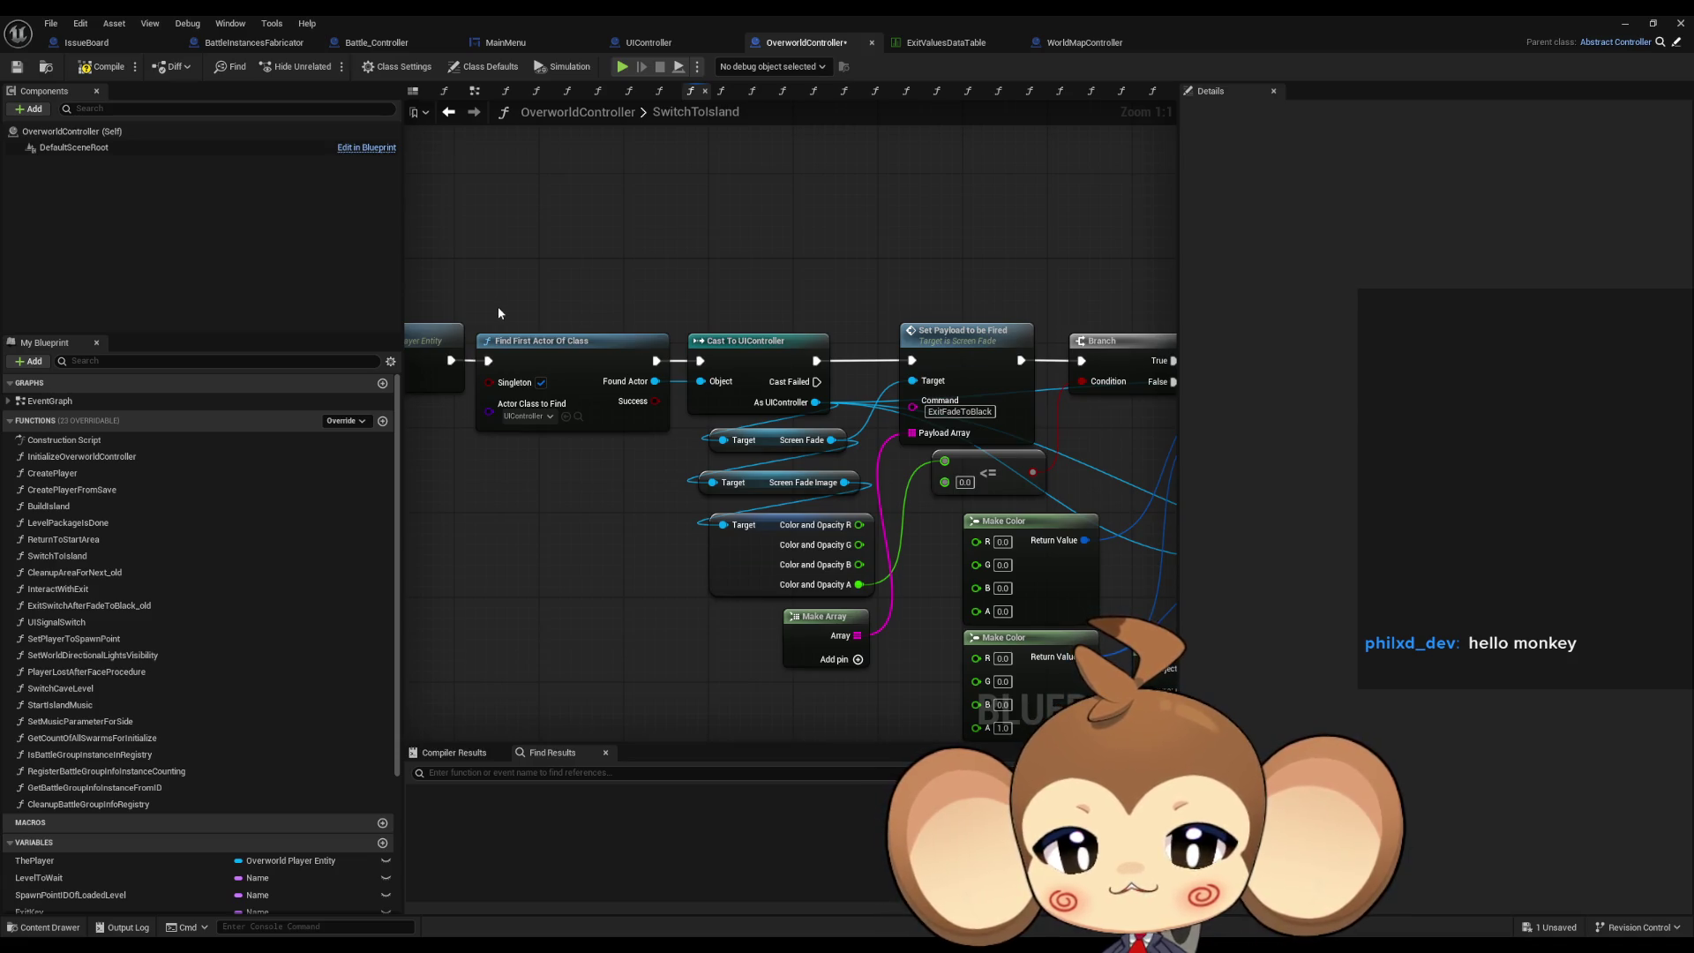
{"action": "mouse_move", "coordinate": [880, 363]}
{"action": "left_mouse_down"}
{"action": "mouse_move", "coordinate": [734, 375]}
{"action": "mouse_move", "coordinate": [437, 330]}
{"action": "left_mouse_up"}
{"action": "left_click", "coordinate": [751, 348]}
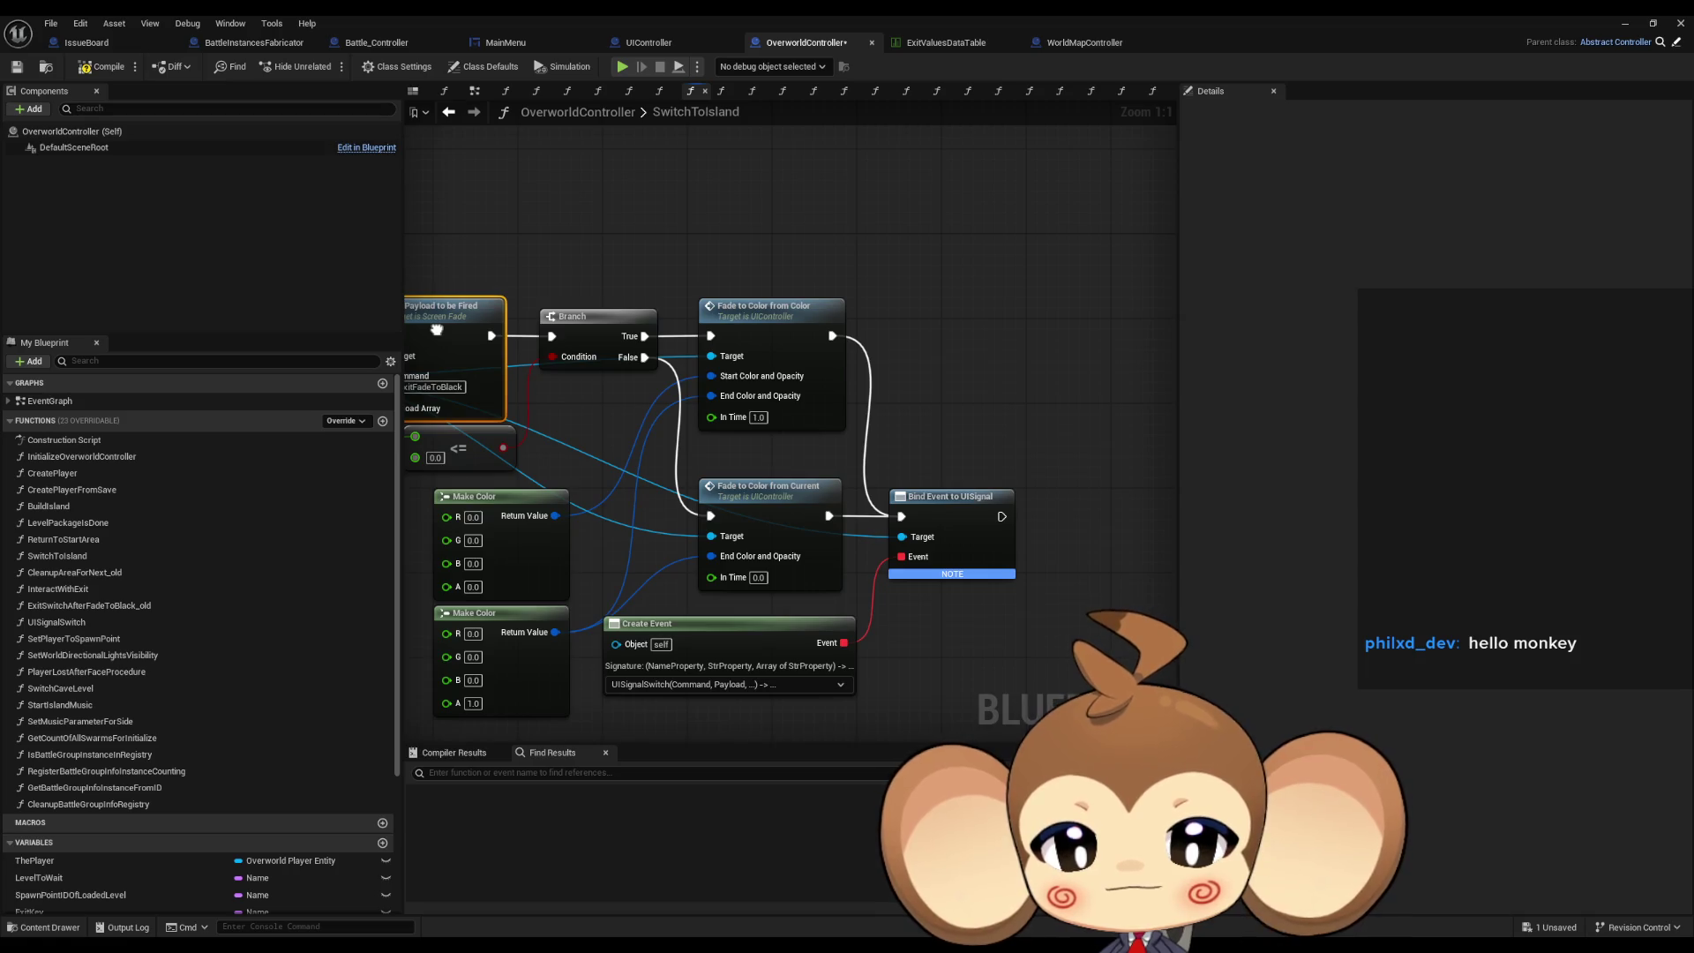
{"action": "left_click_drag", "start_coordinate": [437, 329], "coordinate": [717, 354]}
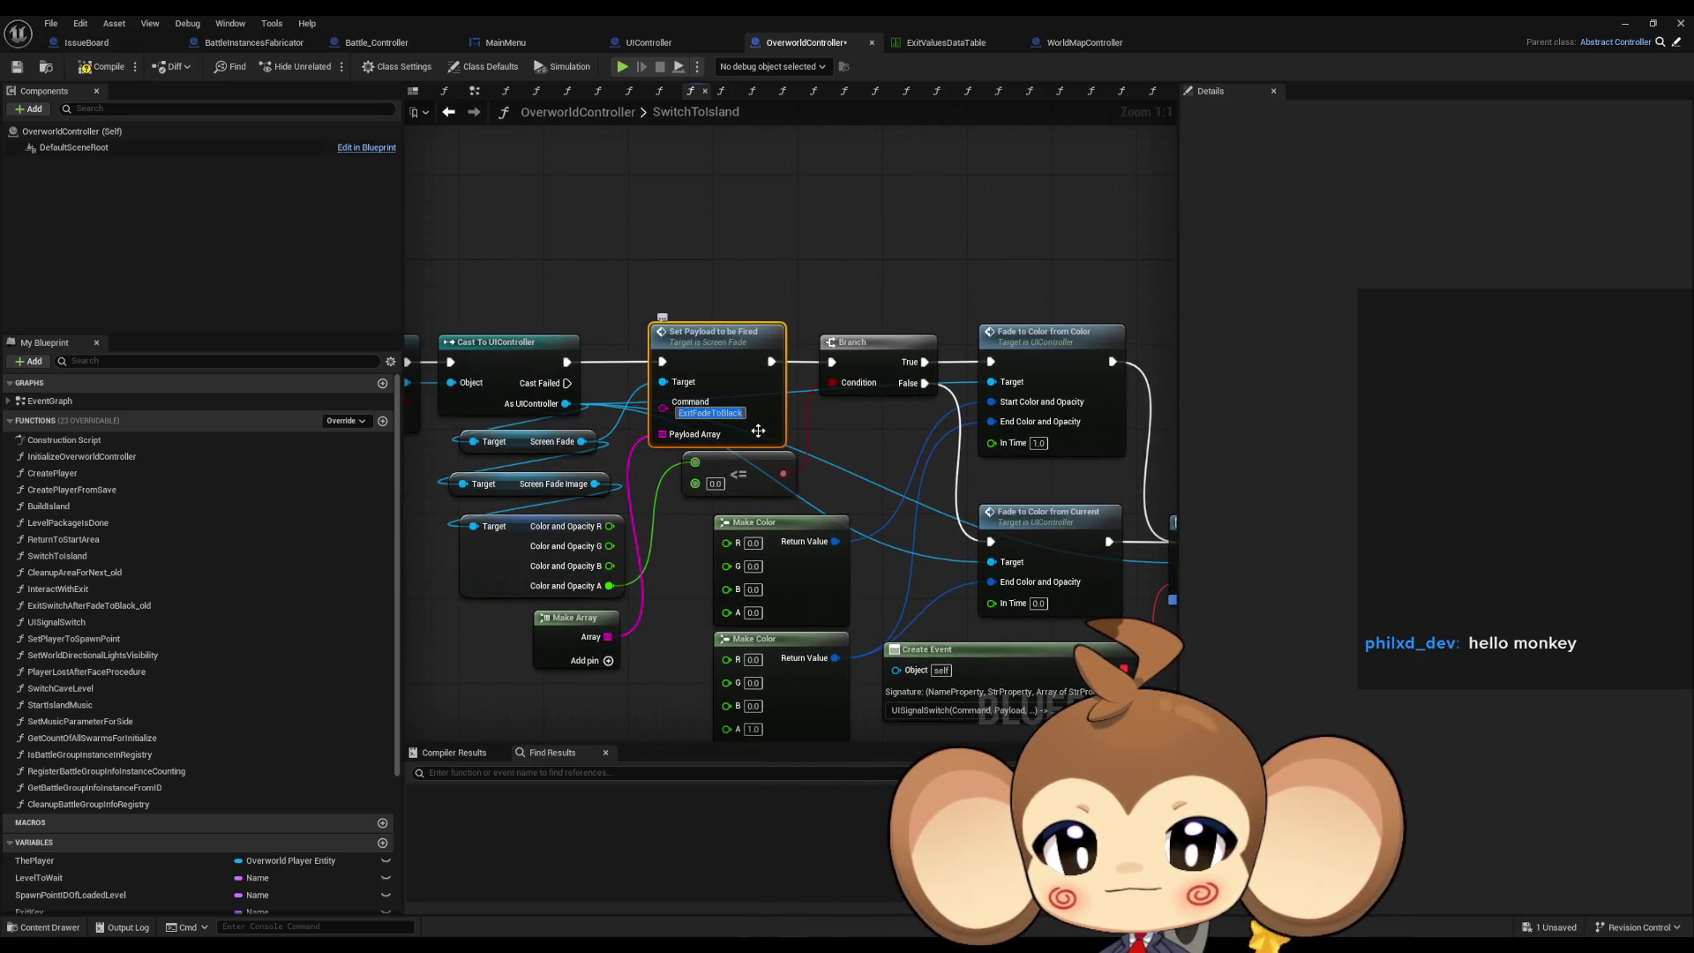
{"action": "mouse_move", "coordinate": [778, 455]}
{"action": "left_mouse_down"}
{"action": "mouse_move", "coordinate": [666, 444]}
{"action": "mouse_move", "coordinate": [573, 402]}
{"action": "left_mouse_up"}
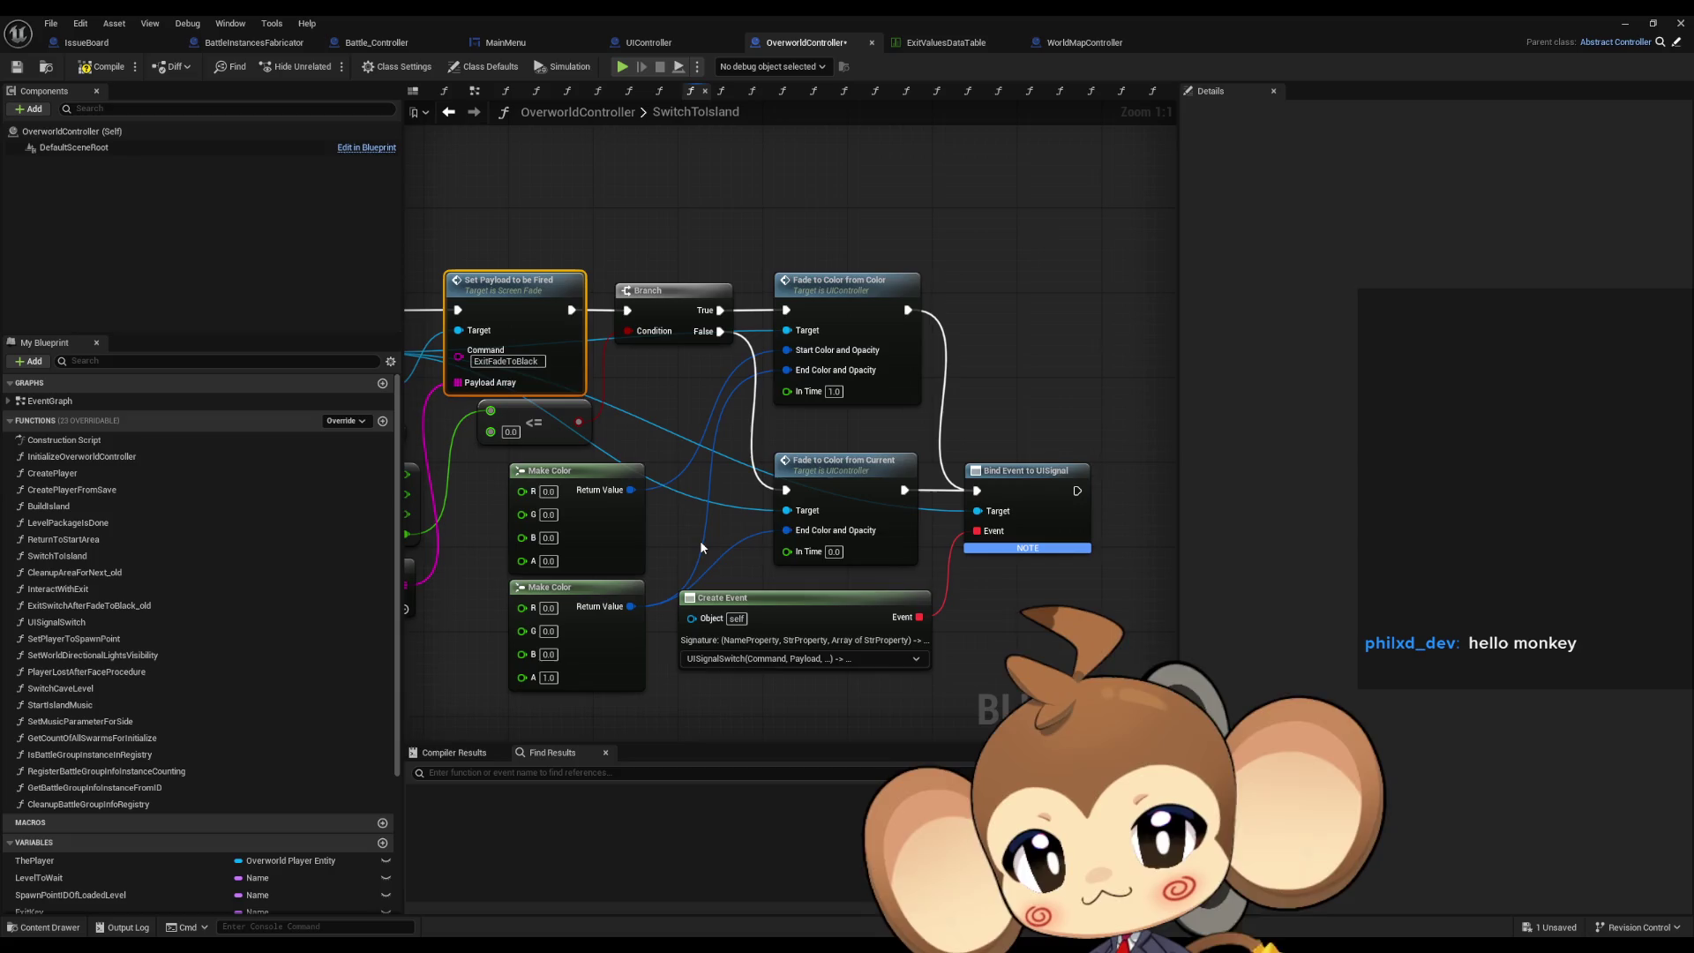
Open ExitSwitchAfterFadeToBlack_old from its call inside the UISignalSwitch graph.
{"action": "double_click", "coordinate": [70, 622]}
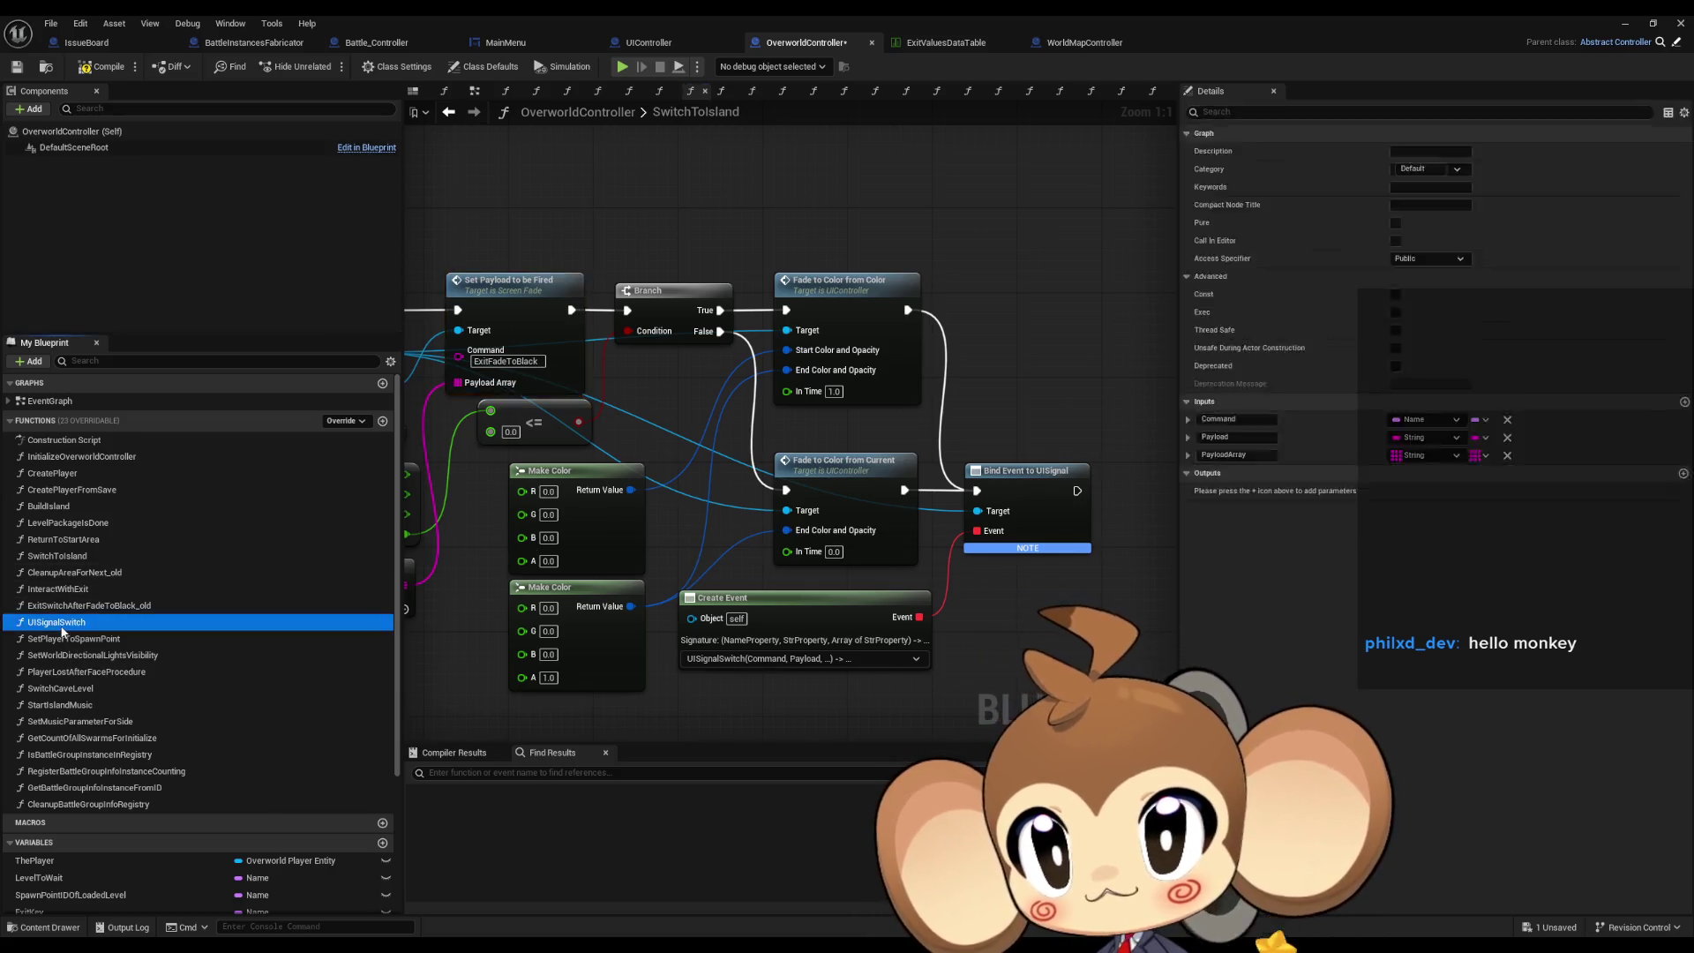
{"action": "scroll", "coordinate": [635, 456], "scroll_direction": "up", "scroll_amount": 5}
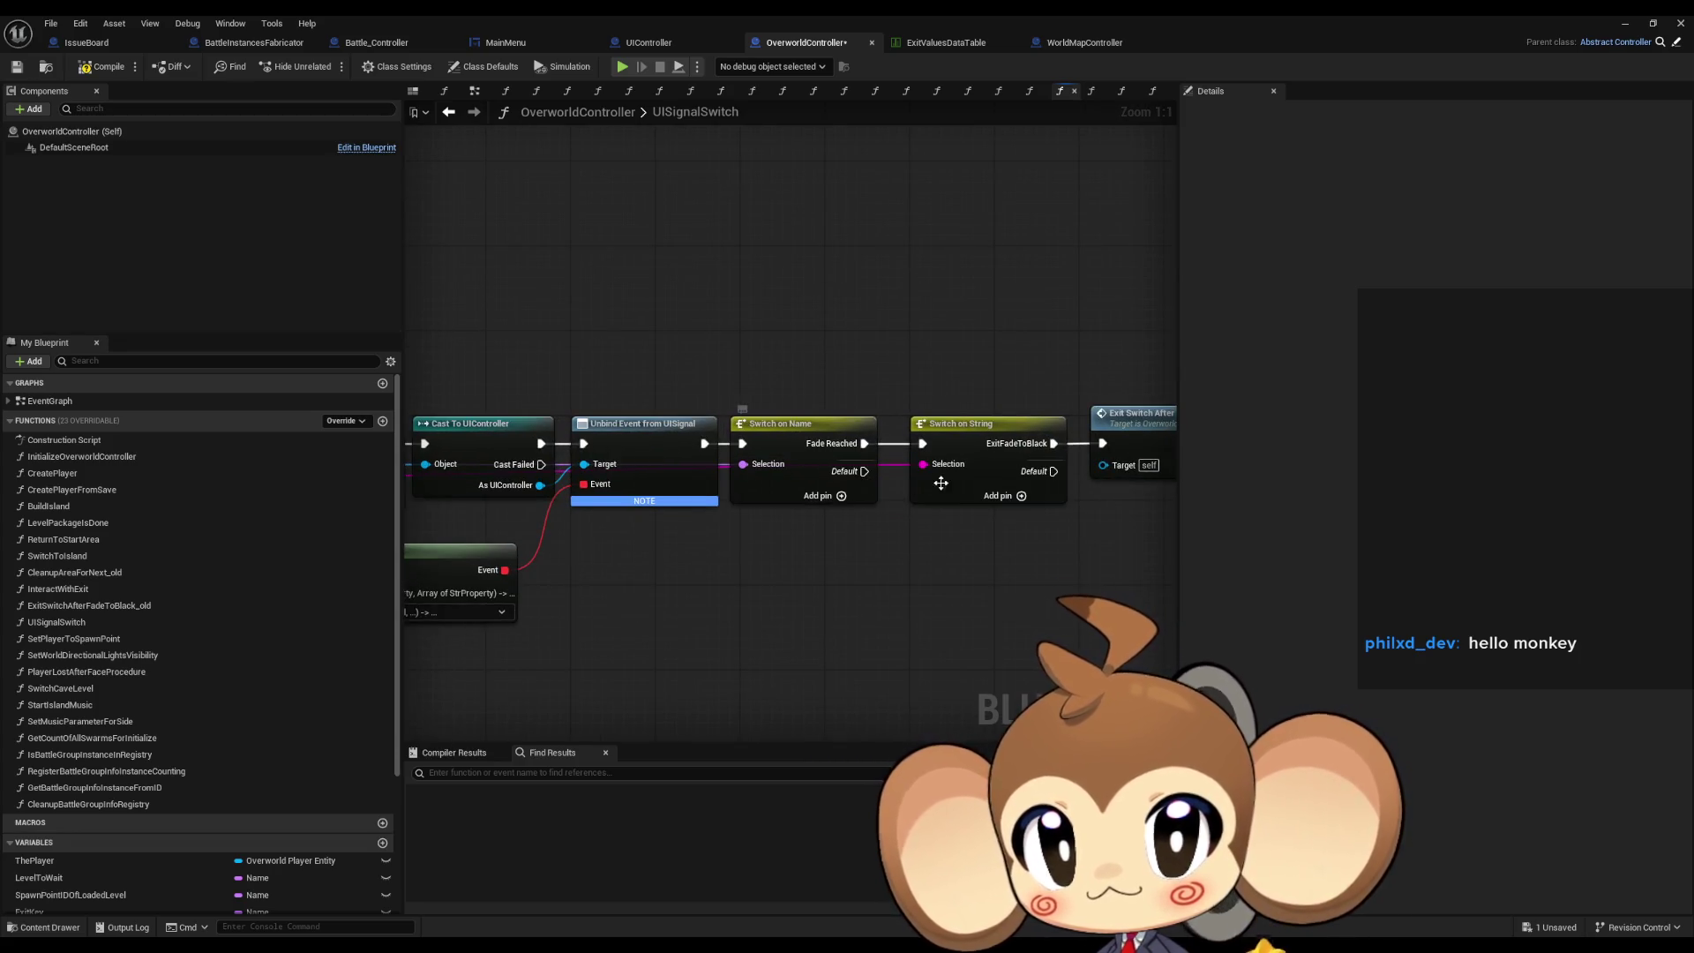
{"action": "left_click_drag", "start_coordinate": [1095, 389], "coordinate": [909, 388]}
{"action": "left_click", "coordinate": [948, 425]}
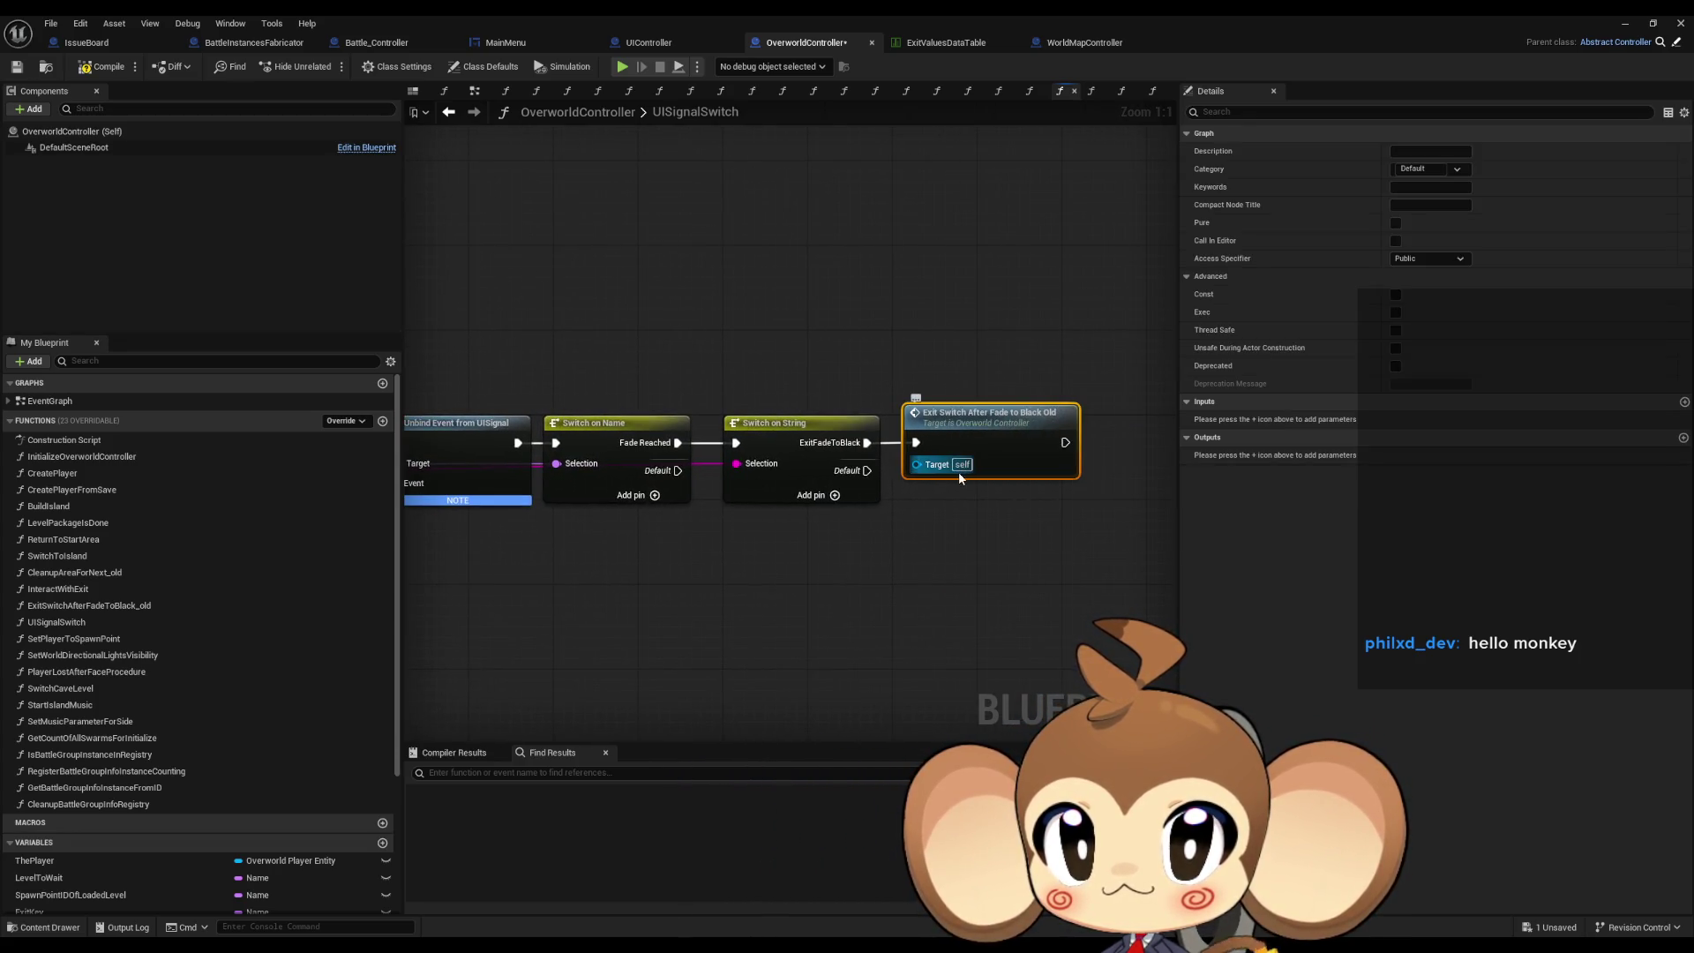
{"action": "double_click", "coordinate": [988, 424]}
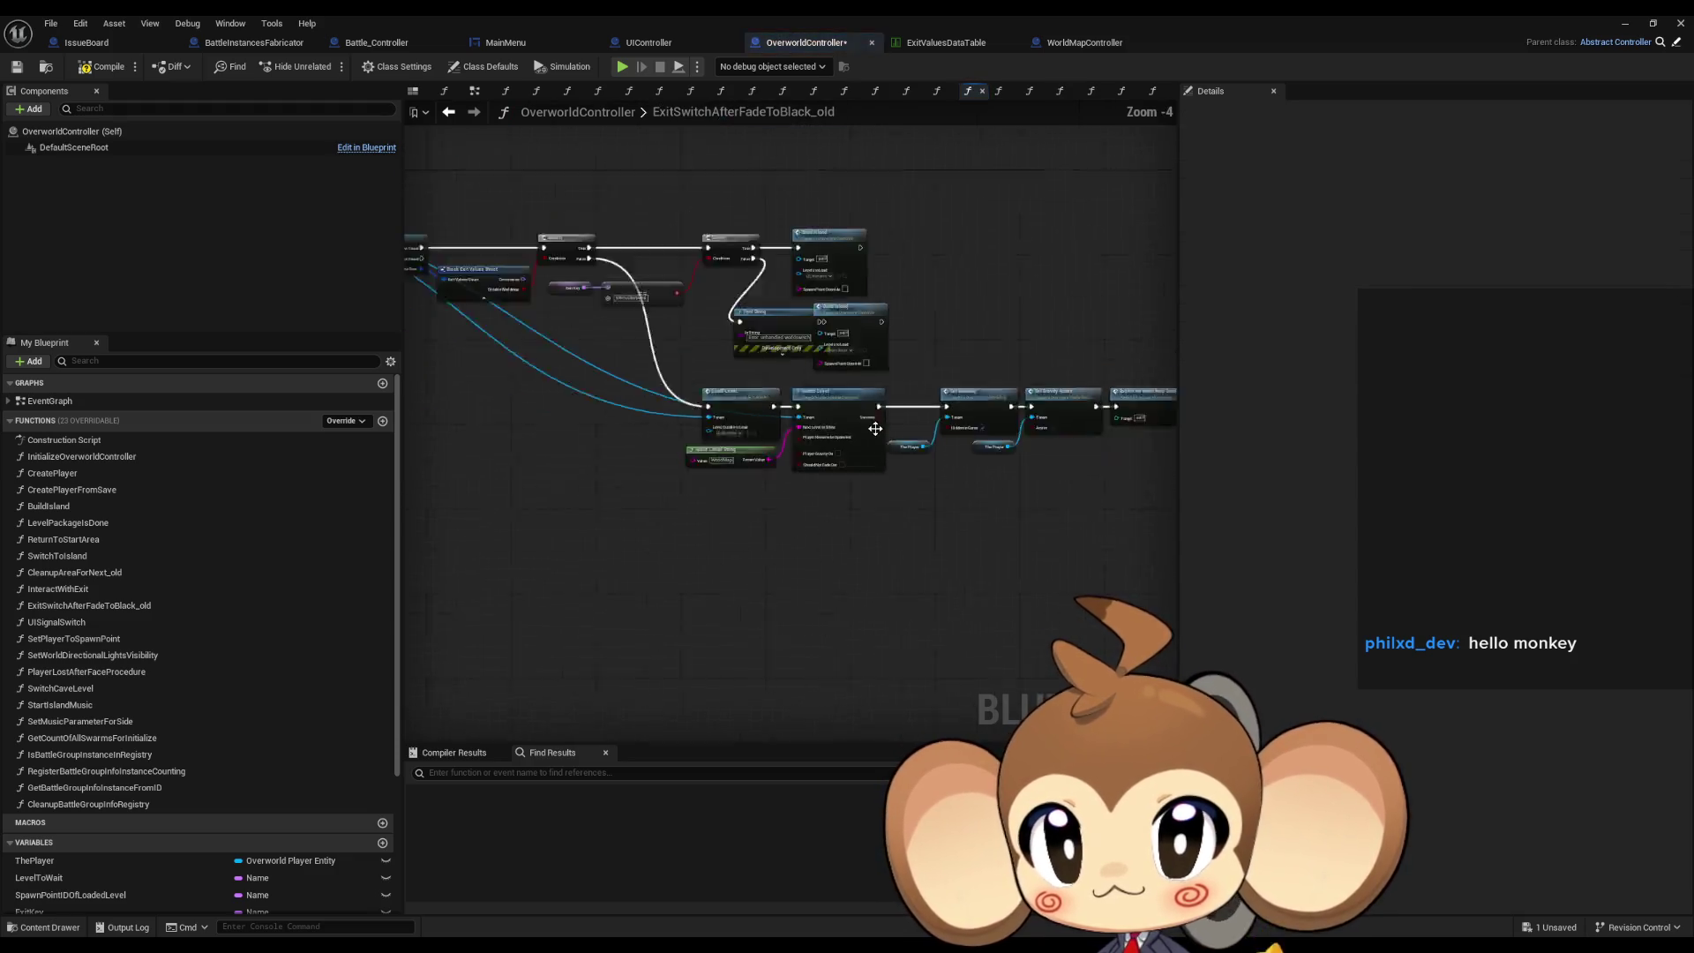
Add a Print String off the function entry with In String 'Error: this still rolls'.
{"action": "scroll", "coordinate": [857, 400], "scroll_direction": "up", "scroll_amount": 4}
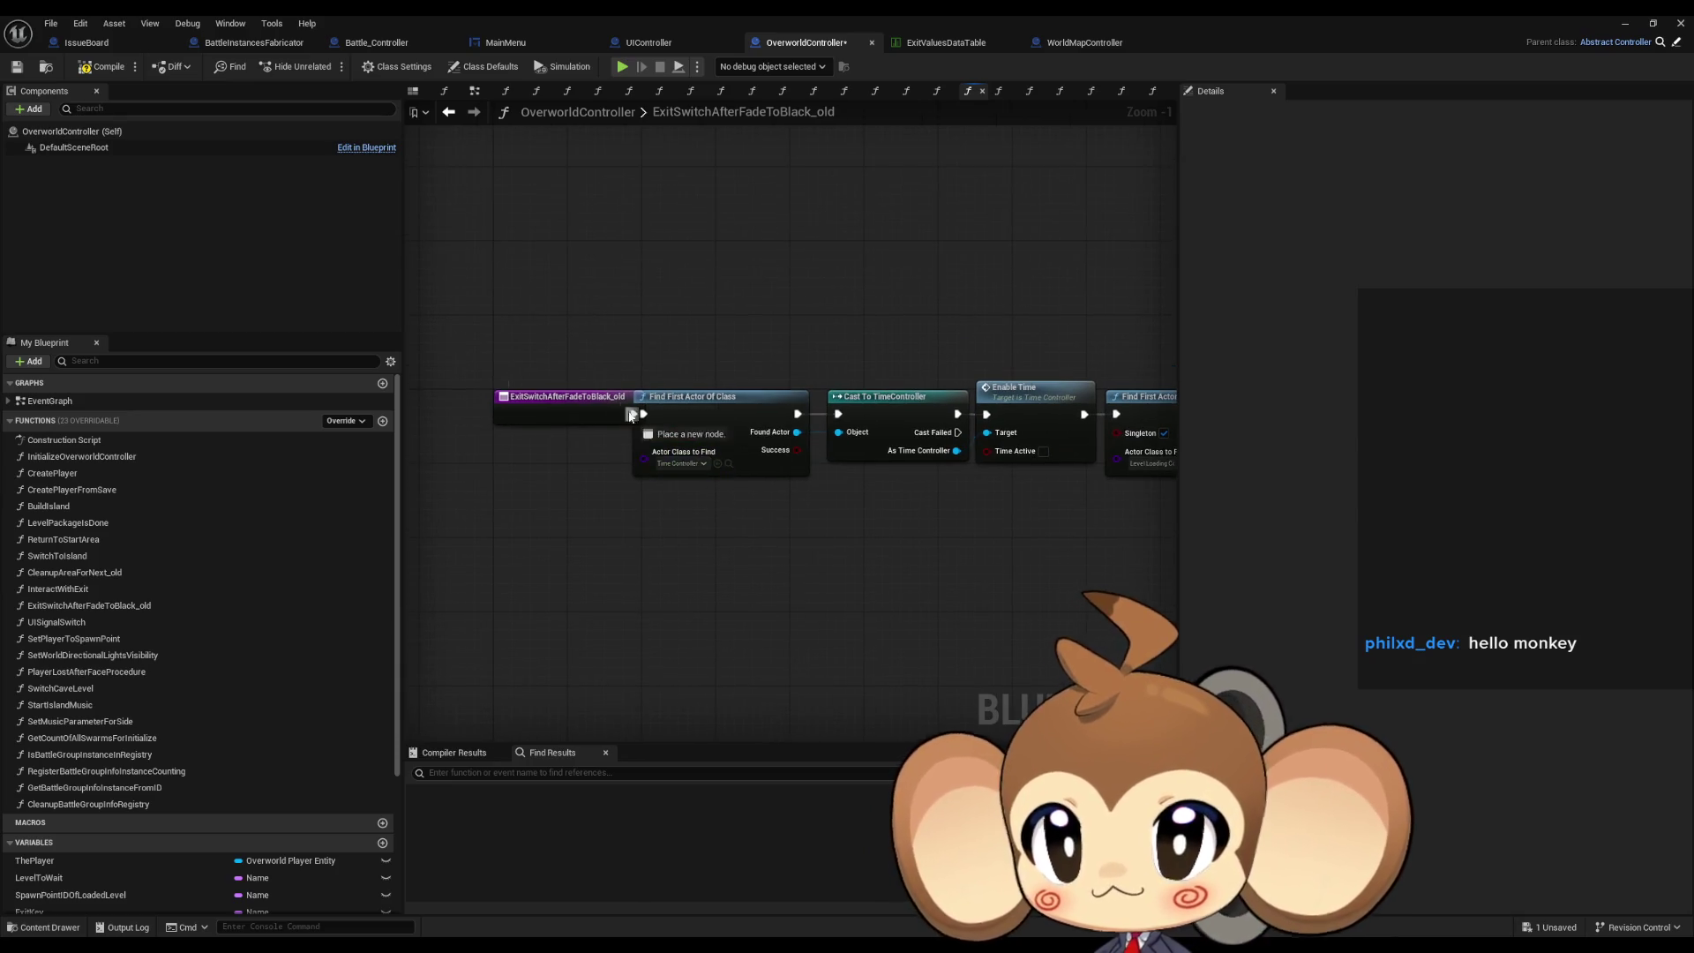
{"action": "left_click_drag", "start_coordinate": [632, 414], "coordinate": [584, 311]}
{"action": "type", "text": "print"}
{"action": "key", "text": "Return"}
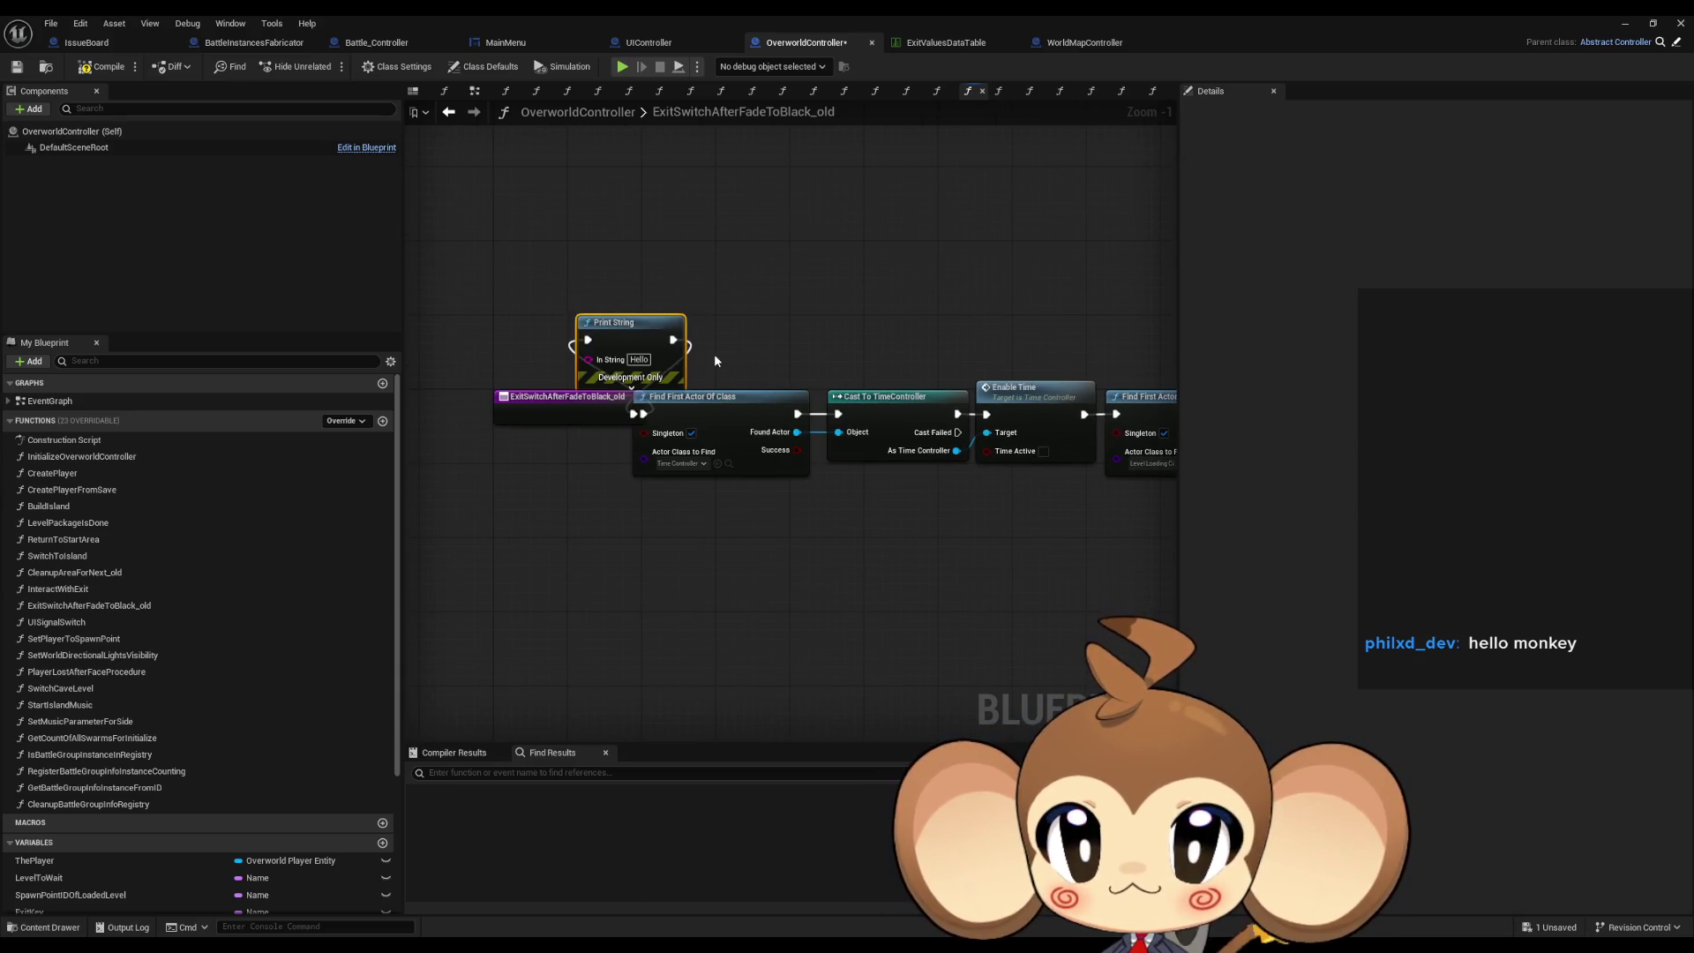
{"action": "type", "text": "Er"}
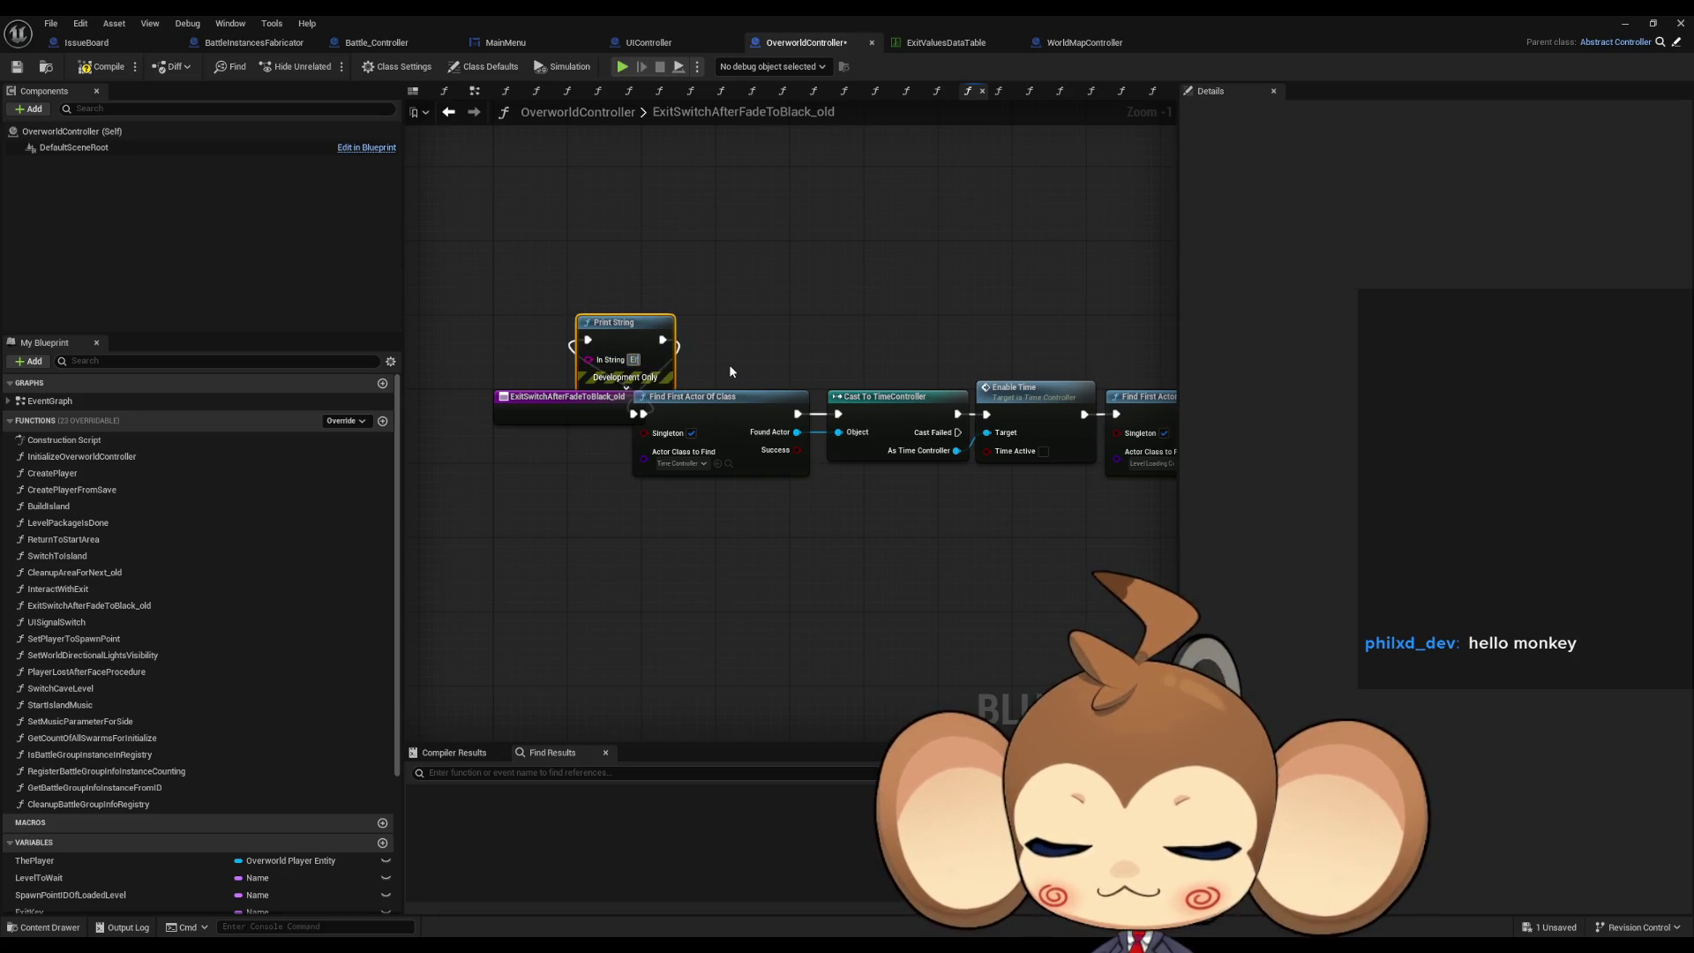
{"action": "type", "text": "ror: this st"}
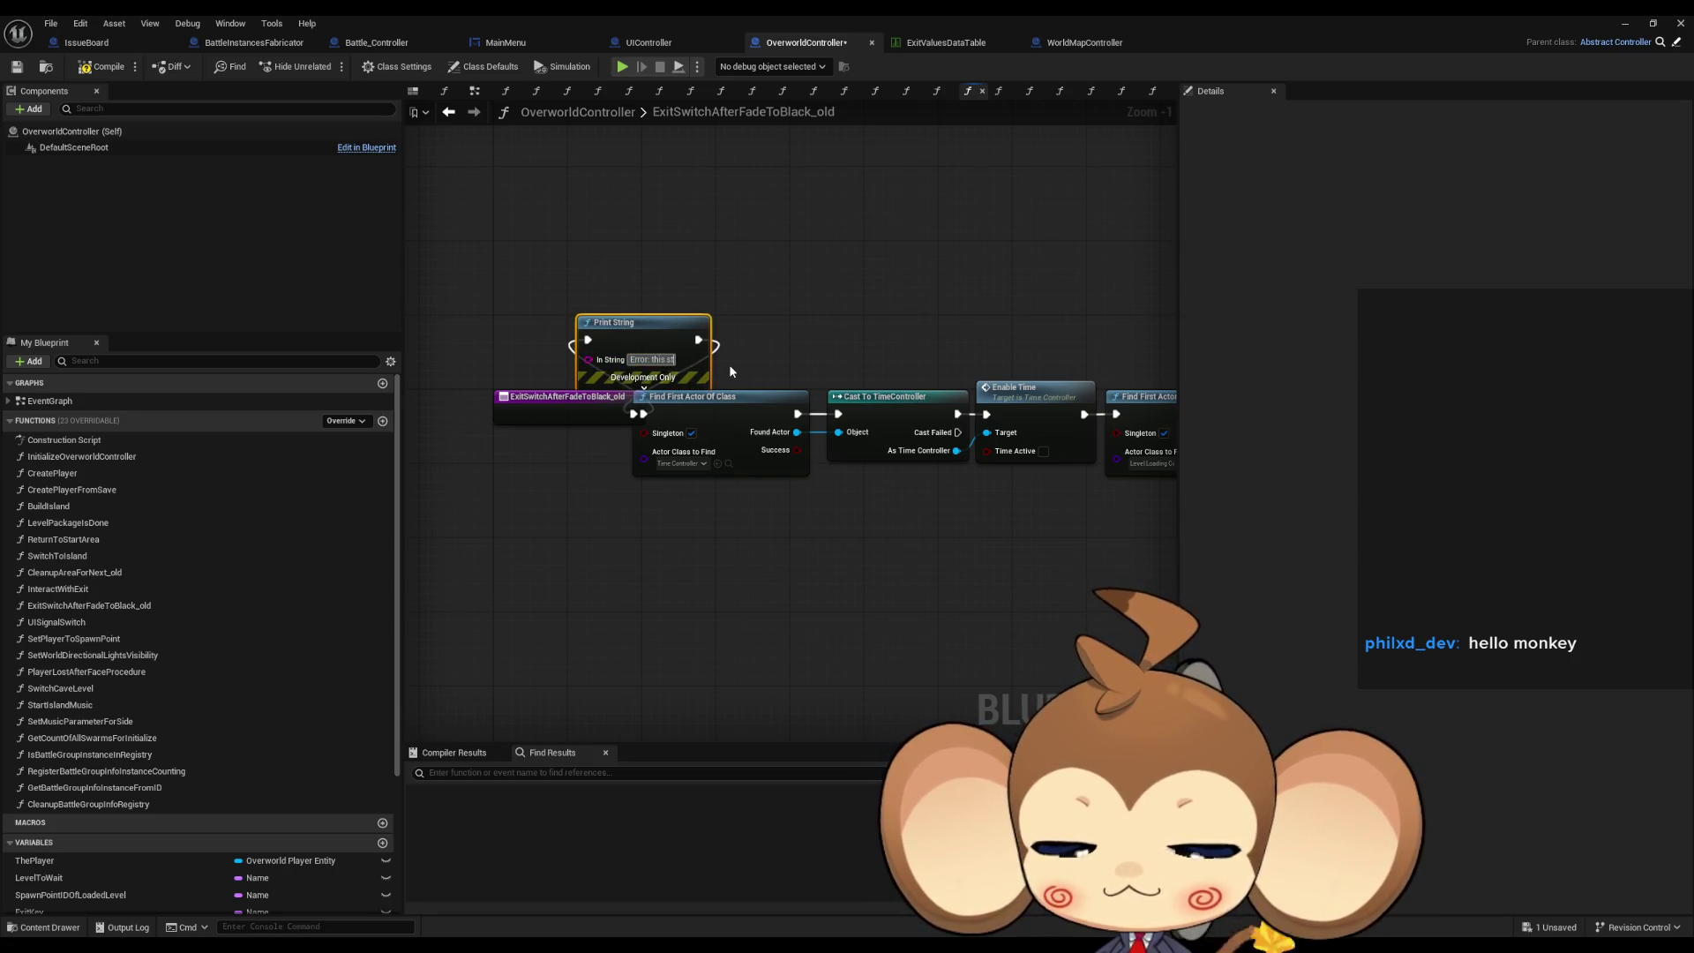
{"action": "type", "text": "ill rolls"}
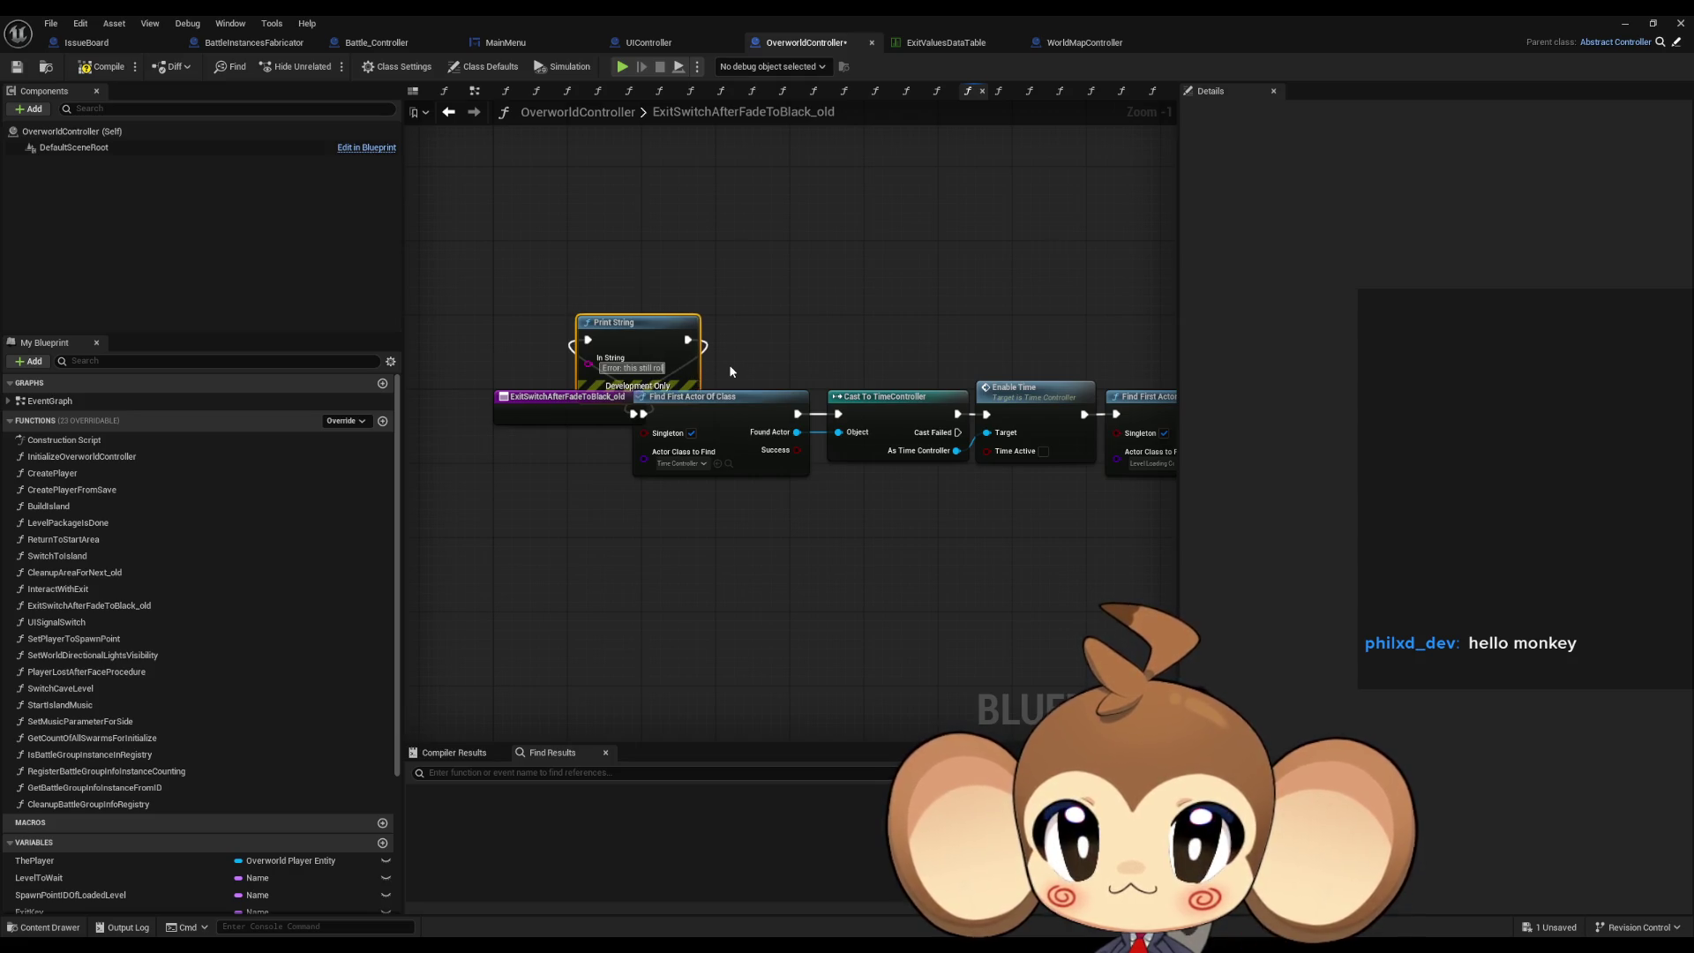
Play in editor, choose Return to Start Island, stop, and return to OverworldController.
{"action": "left_click", "coordinate": [1680, 23]}
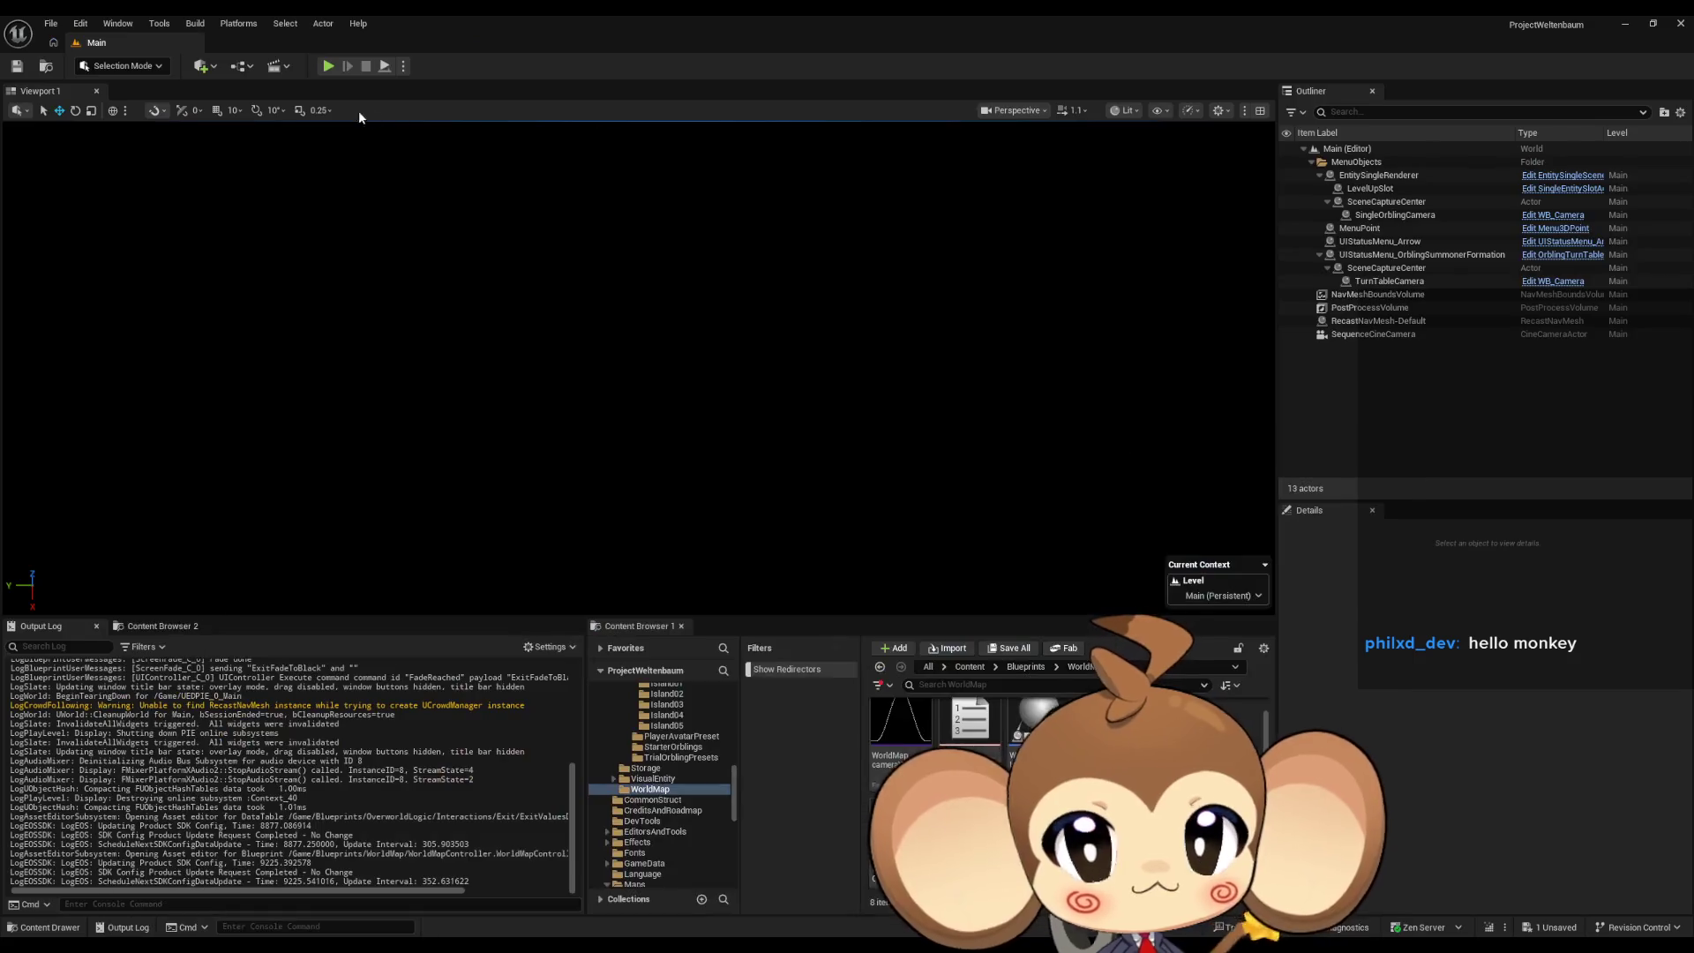
{"action": "key", "text": "alt+p"}
{"action": "left_click", "coordinate": [829, 404]}
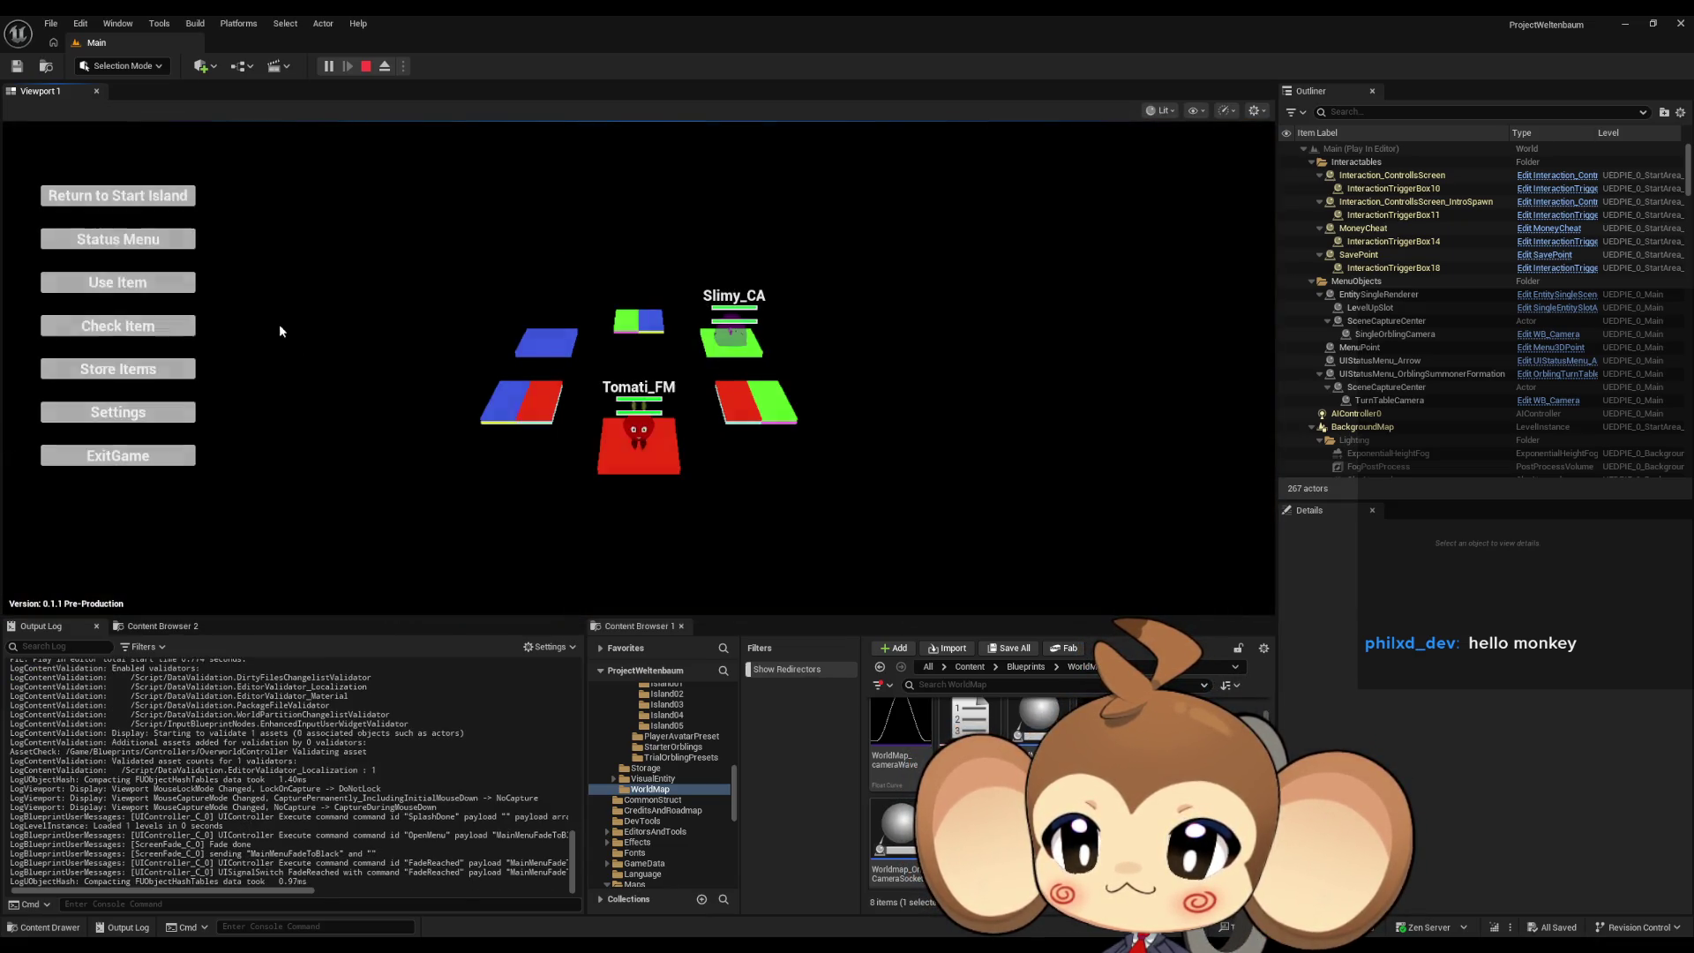
{"action": "left_click", "coordinate": [297, 199]}
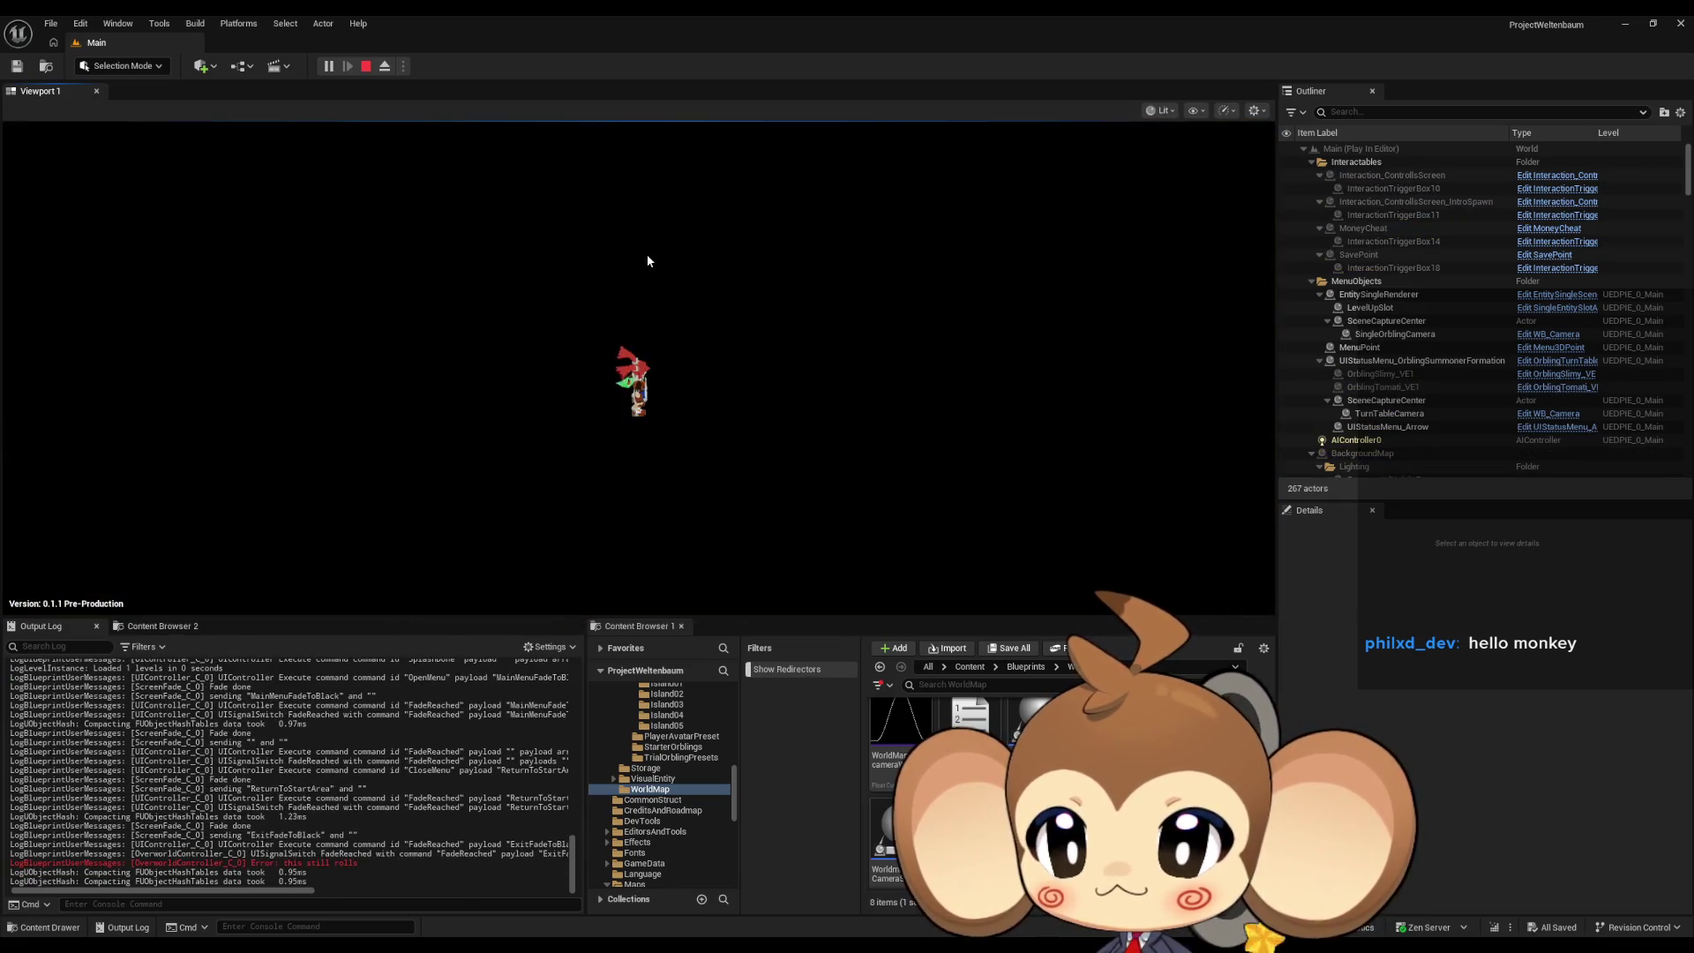
{"action": "left_click", "coordinate": [366, 66]}
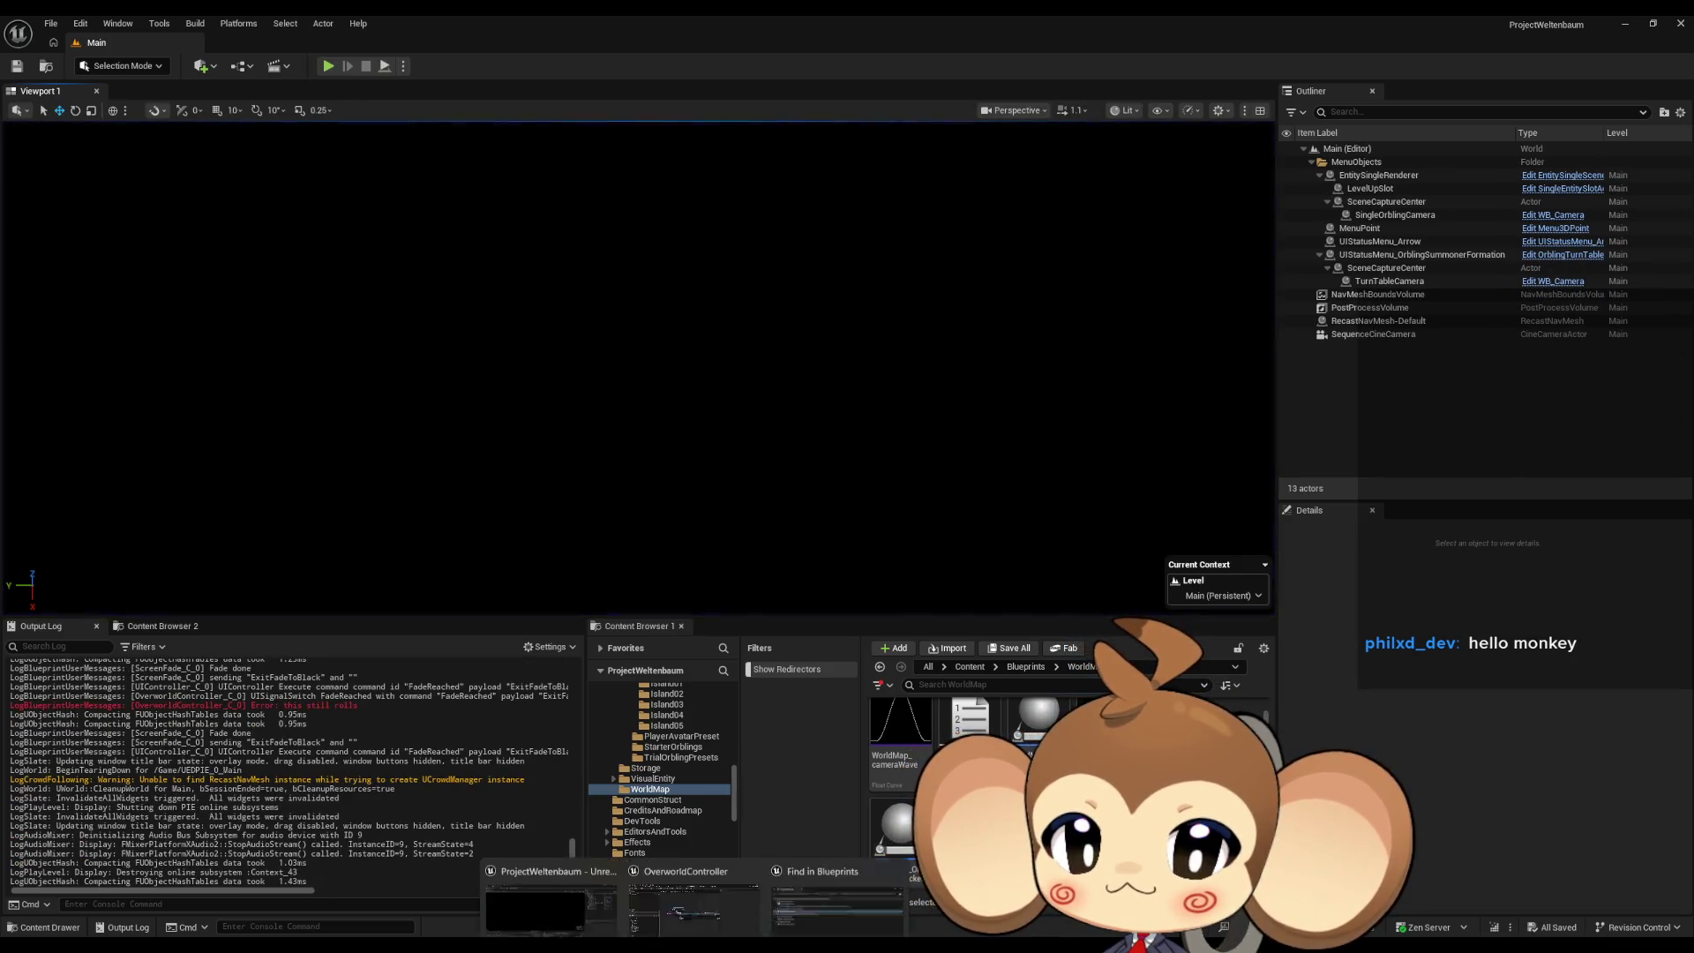
{"action": "left_click", "coordinate": [706, 898]}
{"action": "left_click_drag", "start_coordinate": [631, 322], "coordinate": [649, 257]}
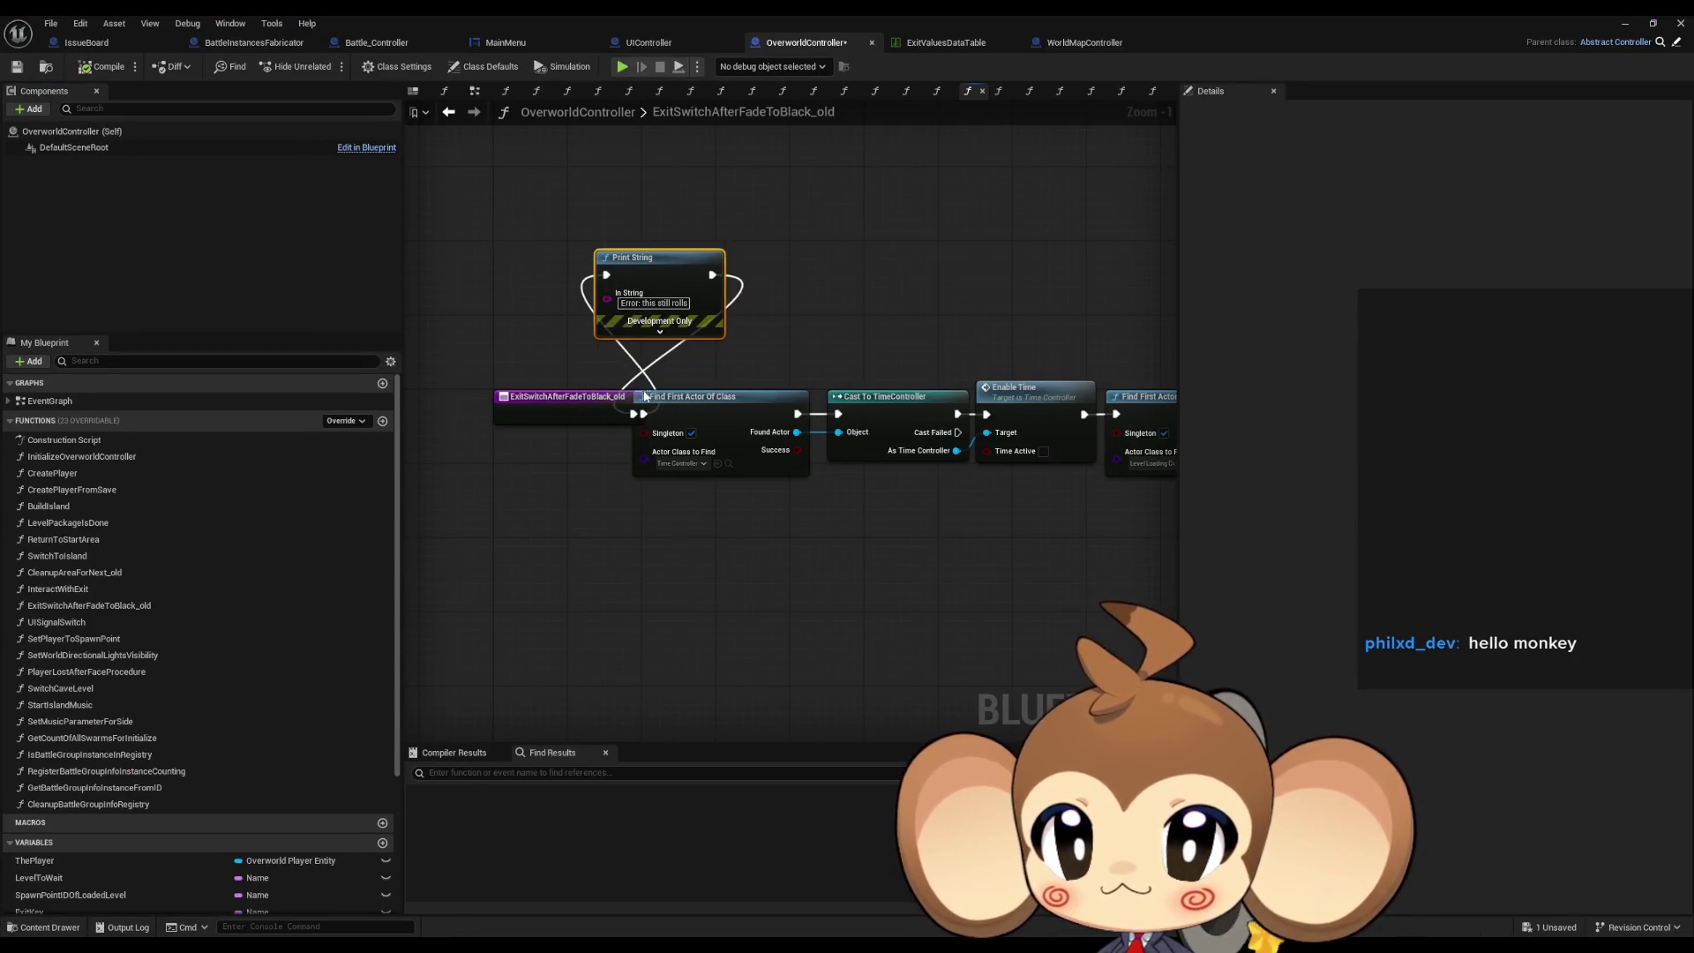
{"action": "left_click_drag", "start_coordinate": [632, 413], "coordinate": [650, 399]}
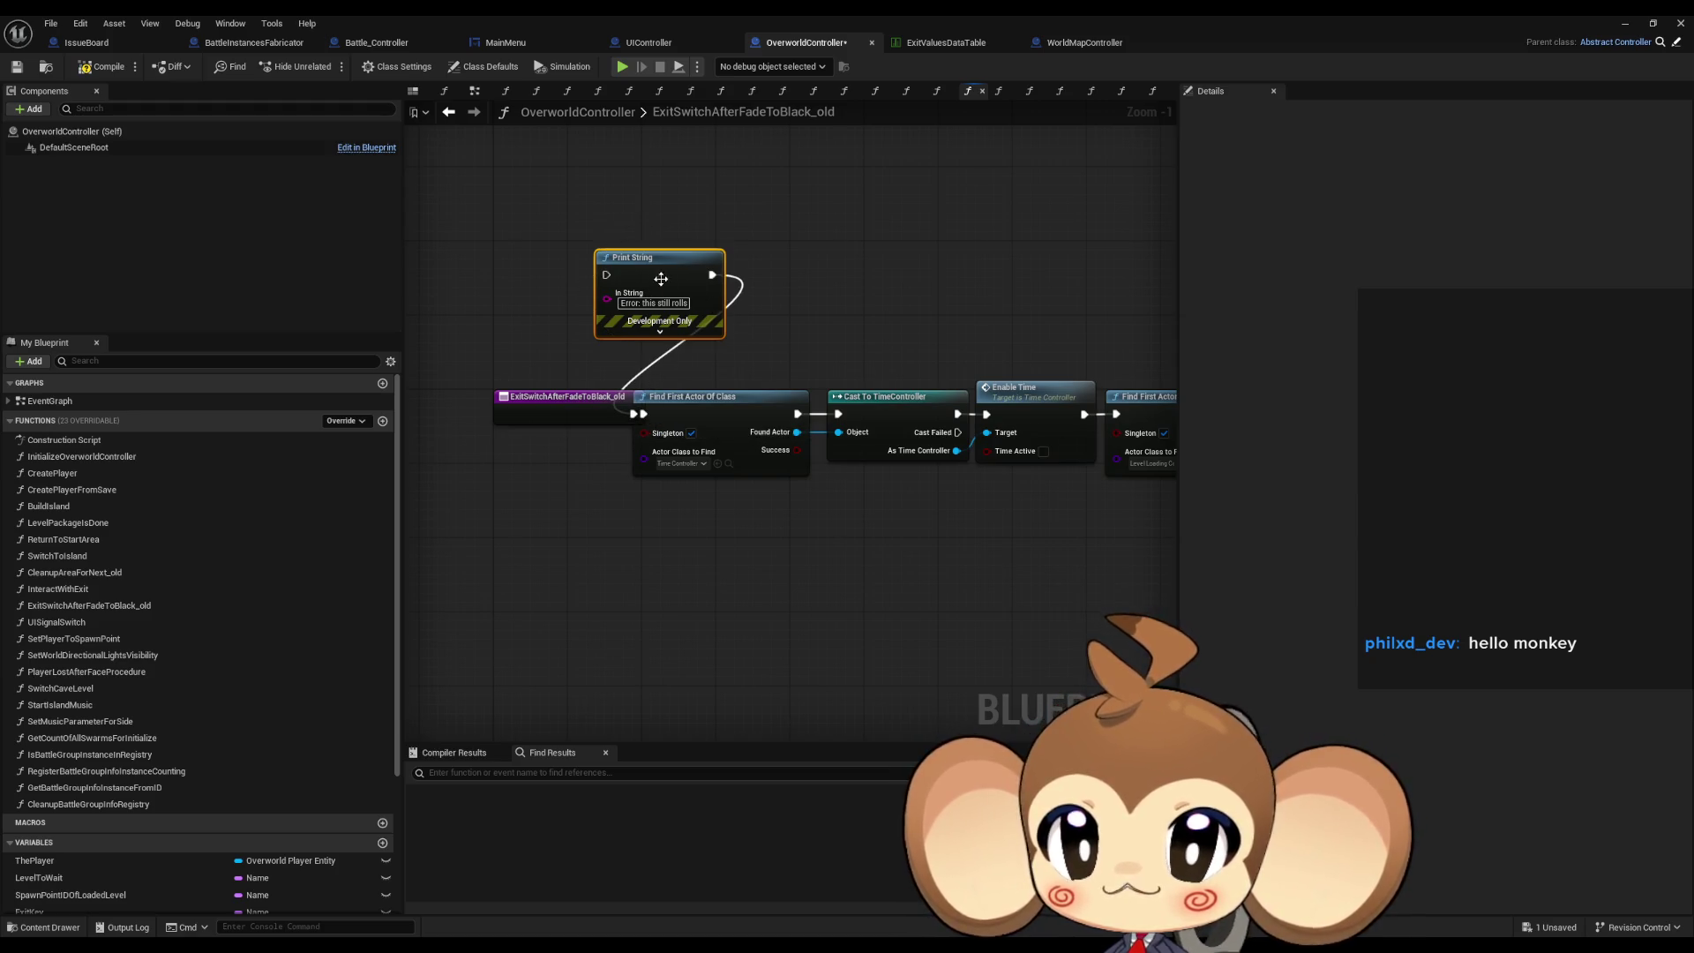
{"action": "key", "text": "Delete"}
{"action": "left_click_drag", "start_coordinate": [794, 312], "coordinate": [758, 432]}
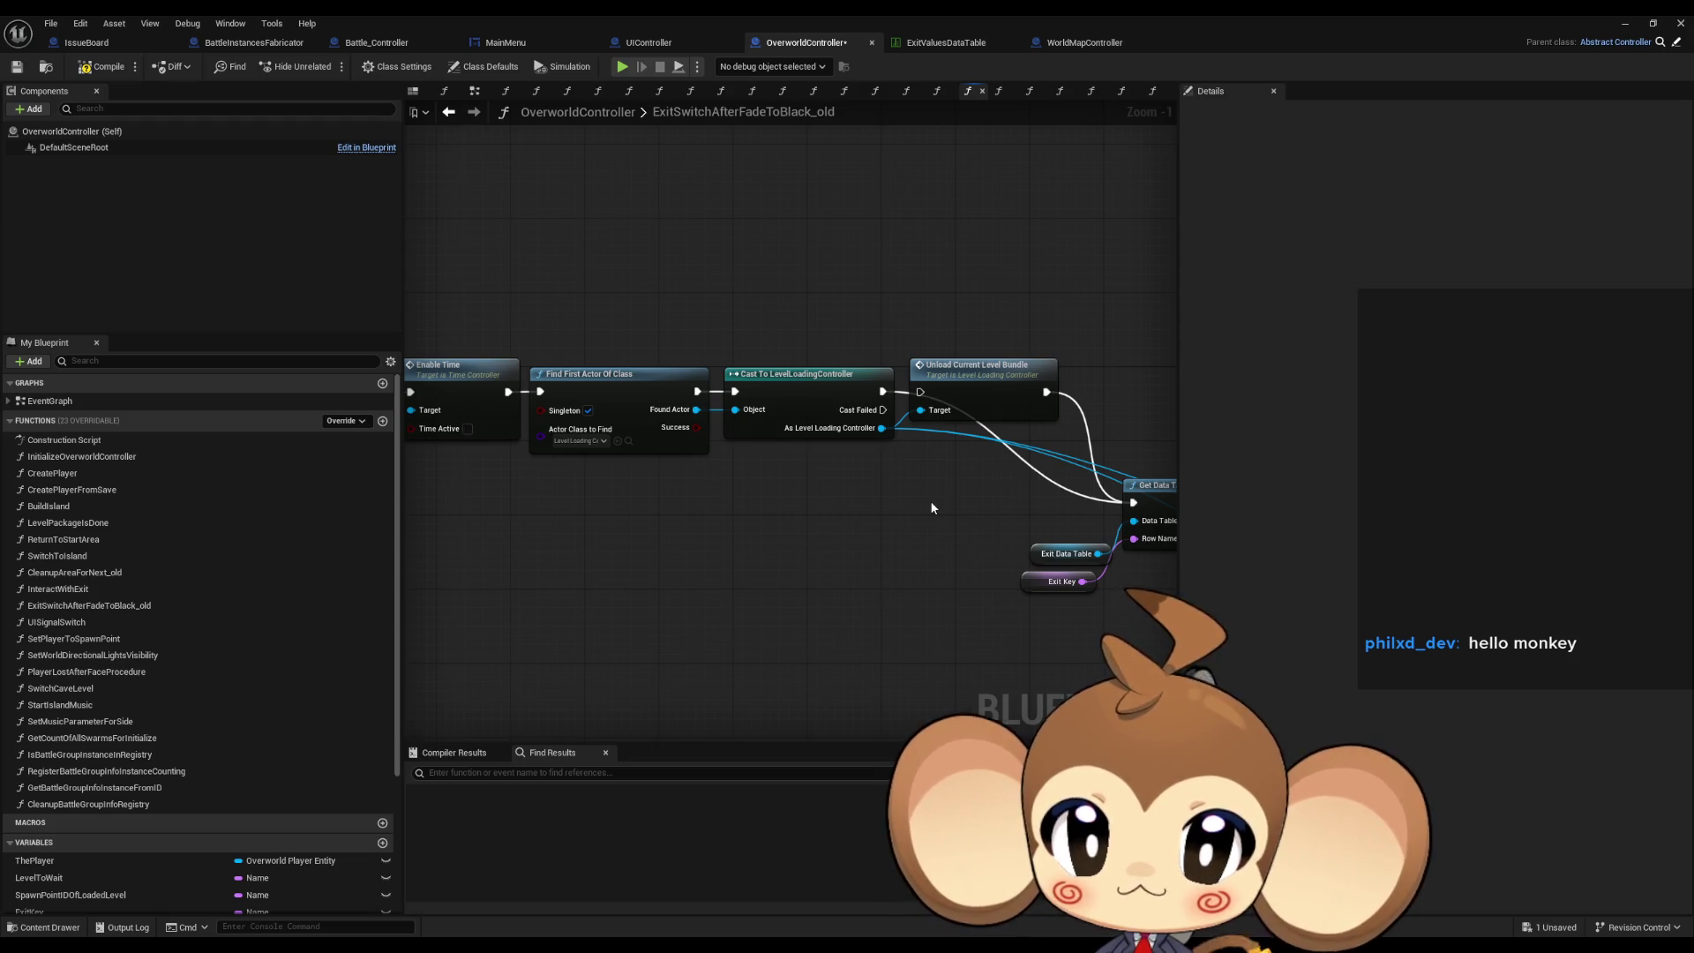
{"action": "left_click_drag", "start_coordinate": [930, 500], "coordinate": [632, 480]}
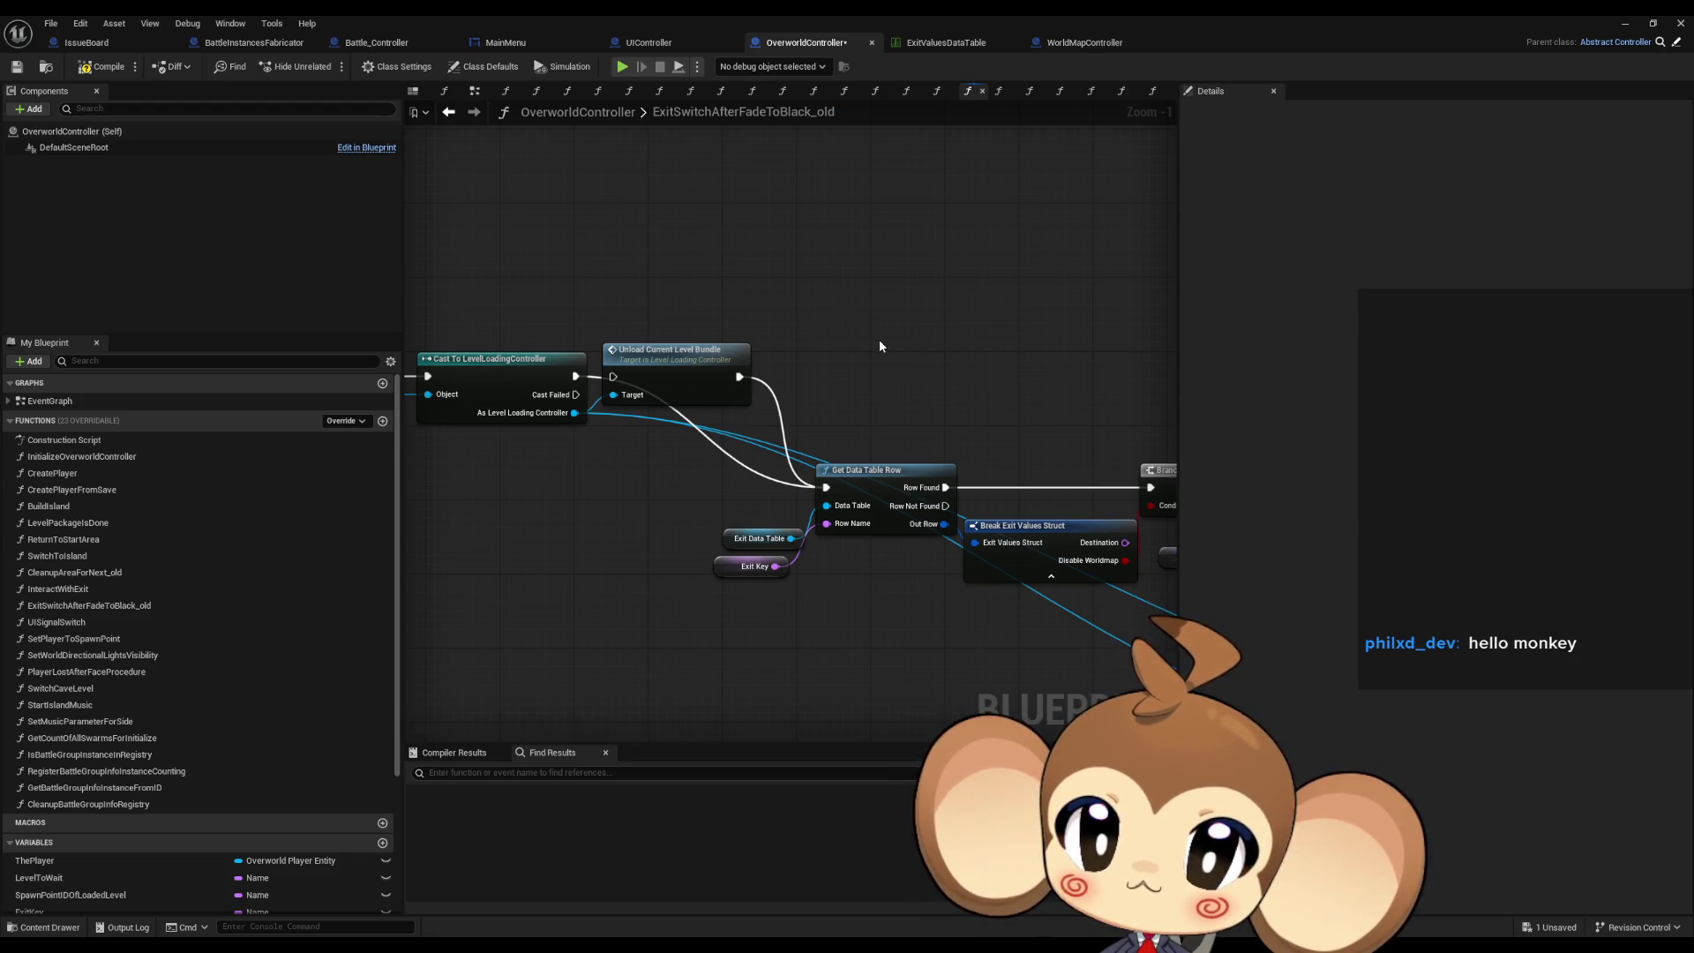
{"action": "left_click_drag", "start_coordinate": [878, 339], "coordinate": [783, 341]}
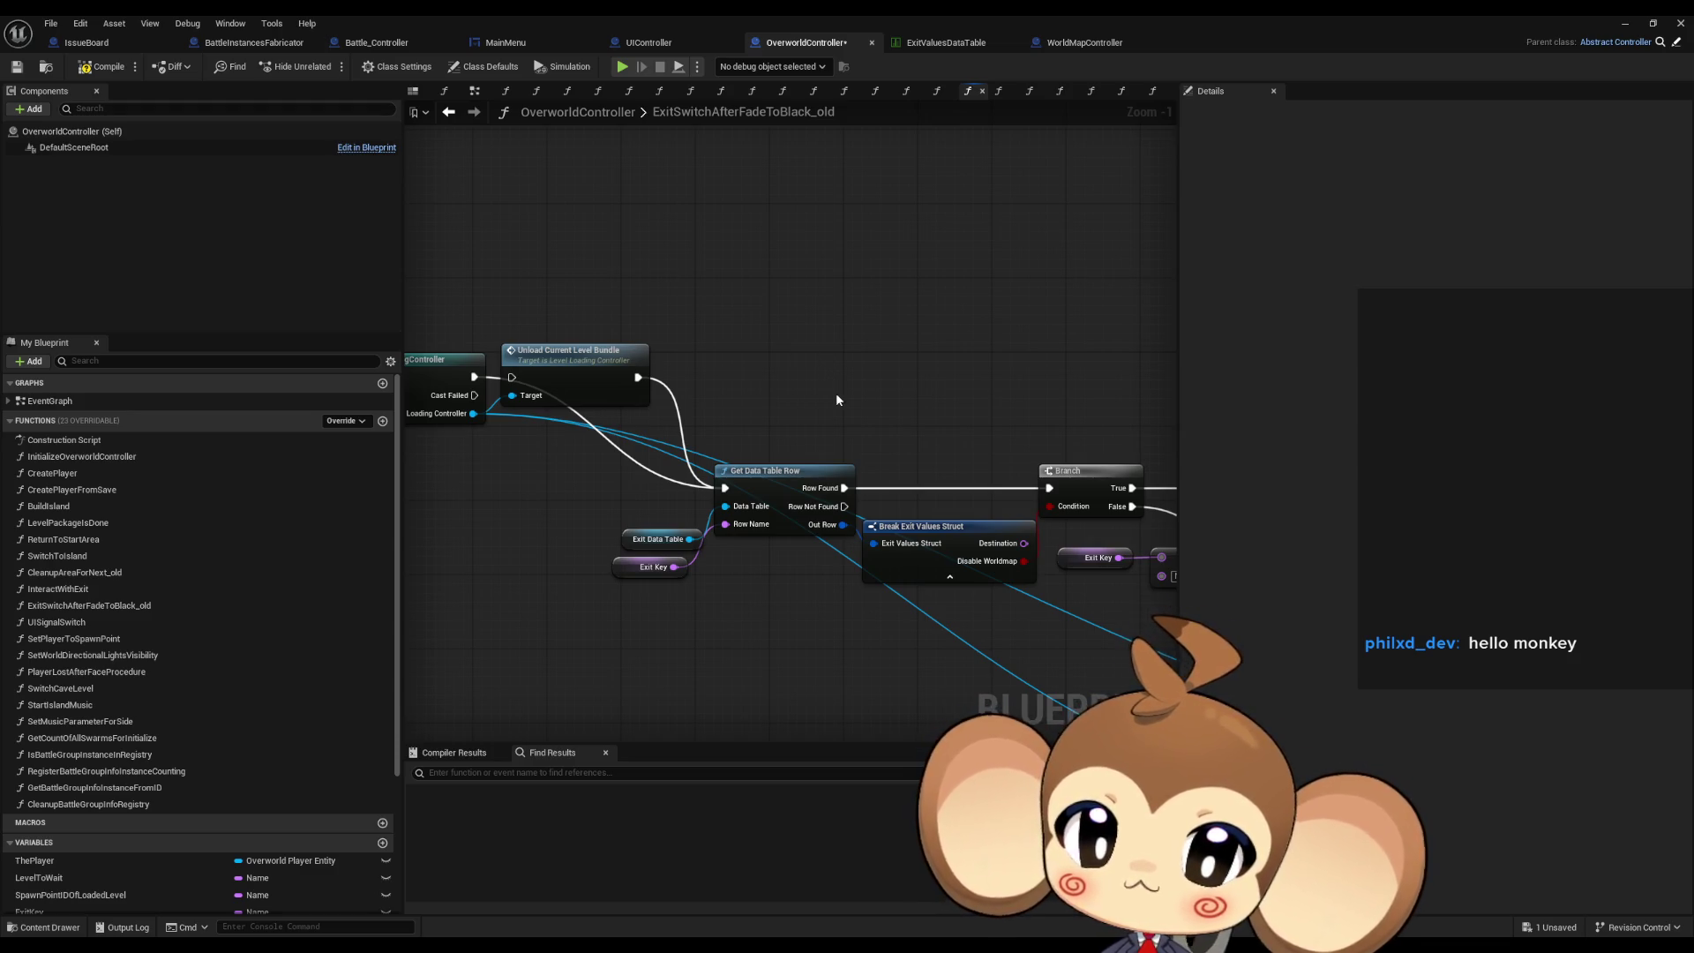
{"action": "mouse_move", "coordinate": [835, 393]}
{"action": "left_mouse_down"}
{"action": "mouse_move", "coordinate": [685, 362]}
{"action": "mouse_move", "coordinate": [754, 403]}
{"action": "mouse_move", "coordinate": [708, 409]}
{"action": "left_mouse_up"}
{"action": "left_click", "coordinate": [667, 438]}
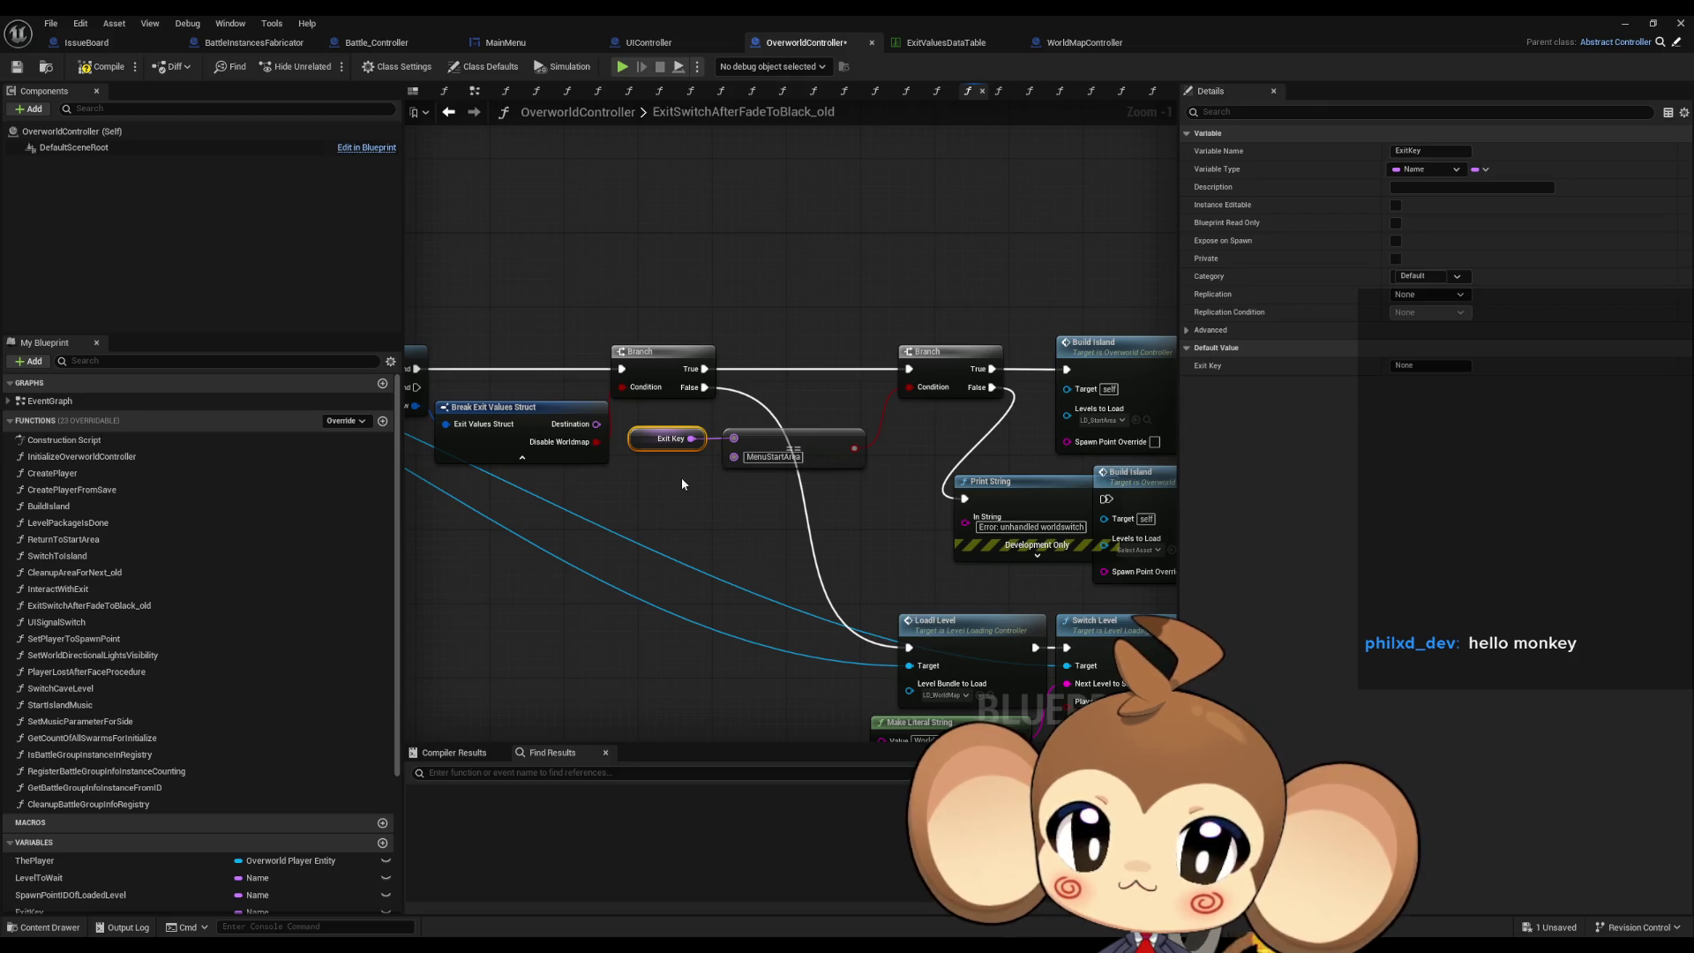
{"action": "left_click", "coordinate": [827, 458]}
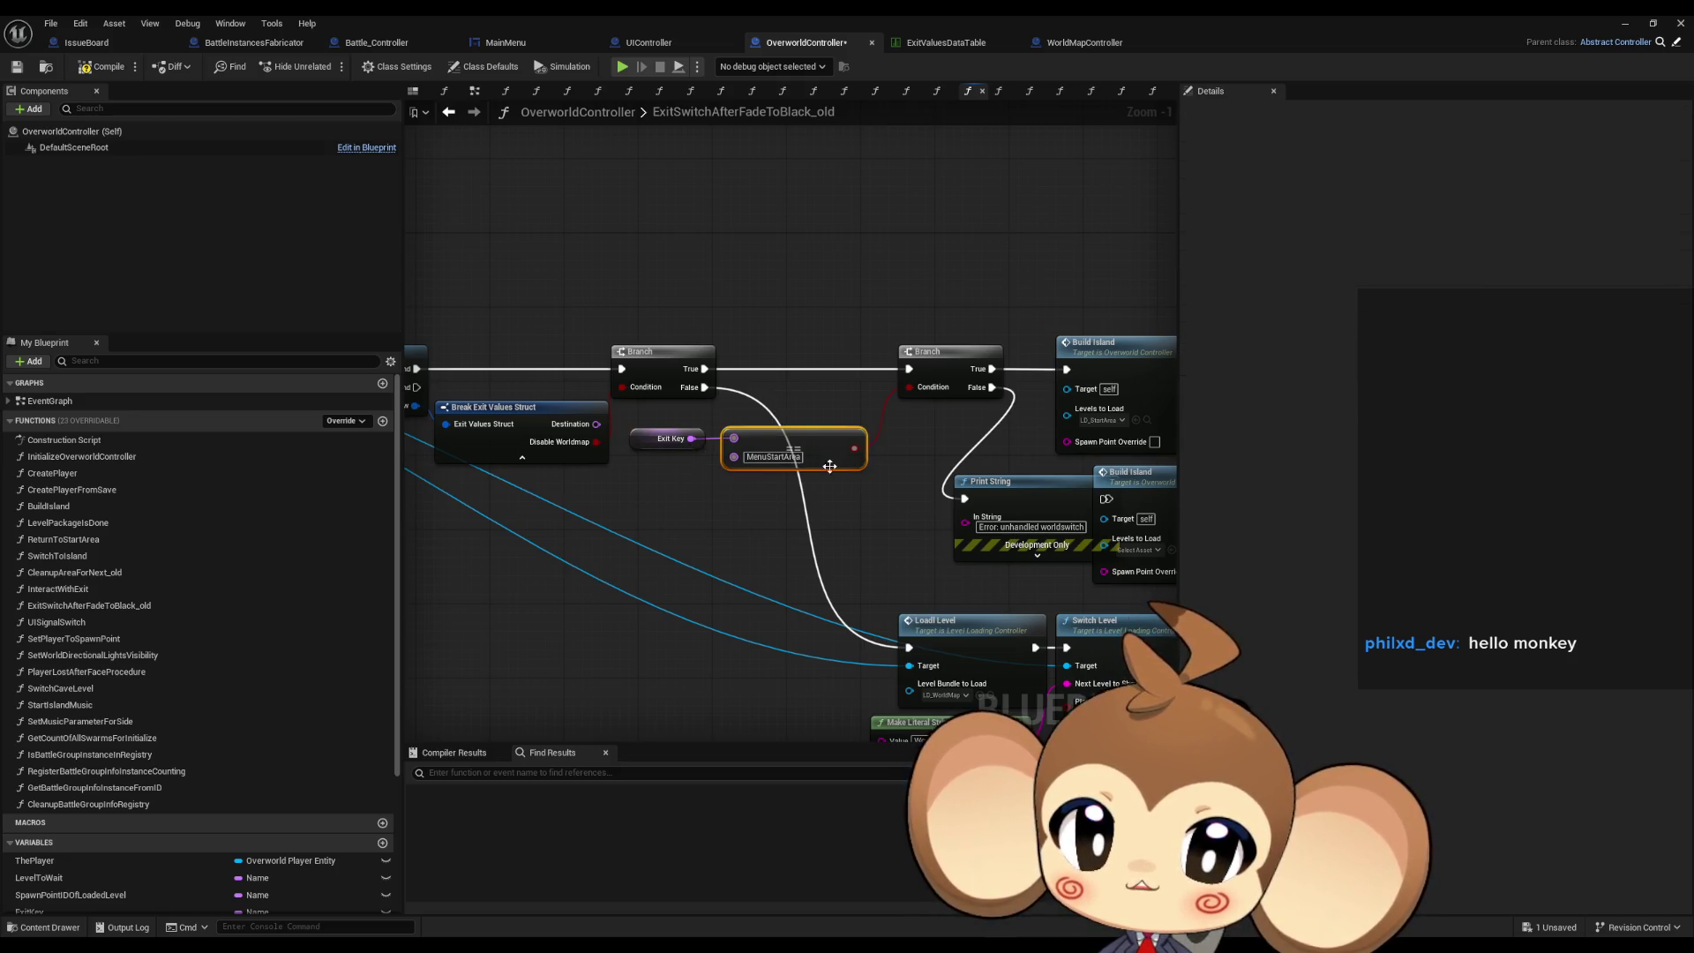
{"action": "left_click_drag", "start_coordinate": [829, 466], "coordinate": [672, 459]}
{"action": "left_click_drag", "start_coordinate": [967, 308], "coordinate": [1077, 400]}
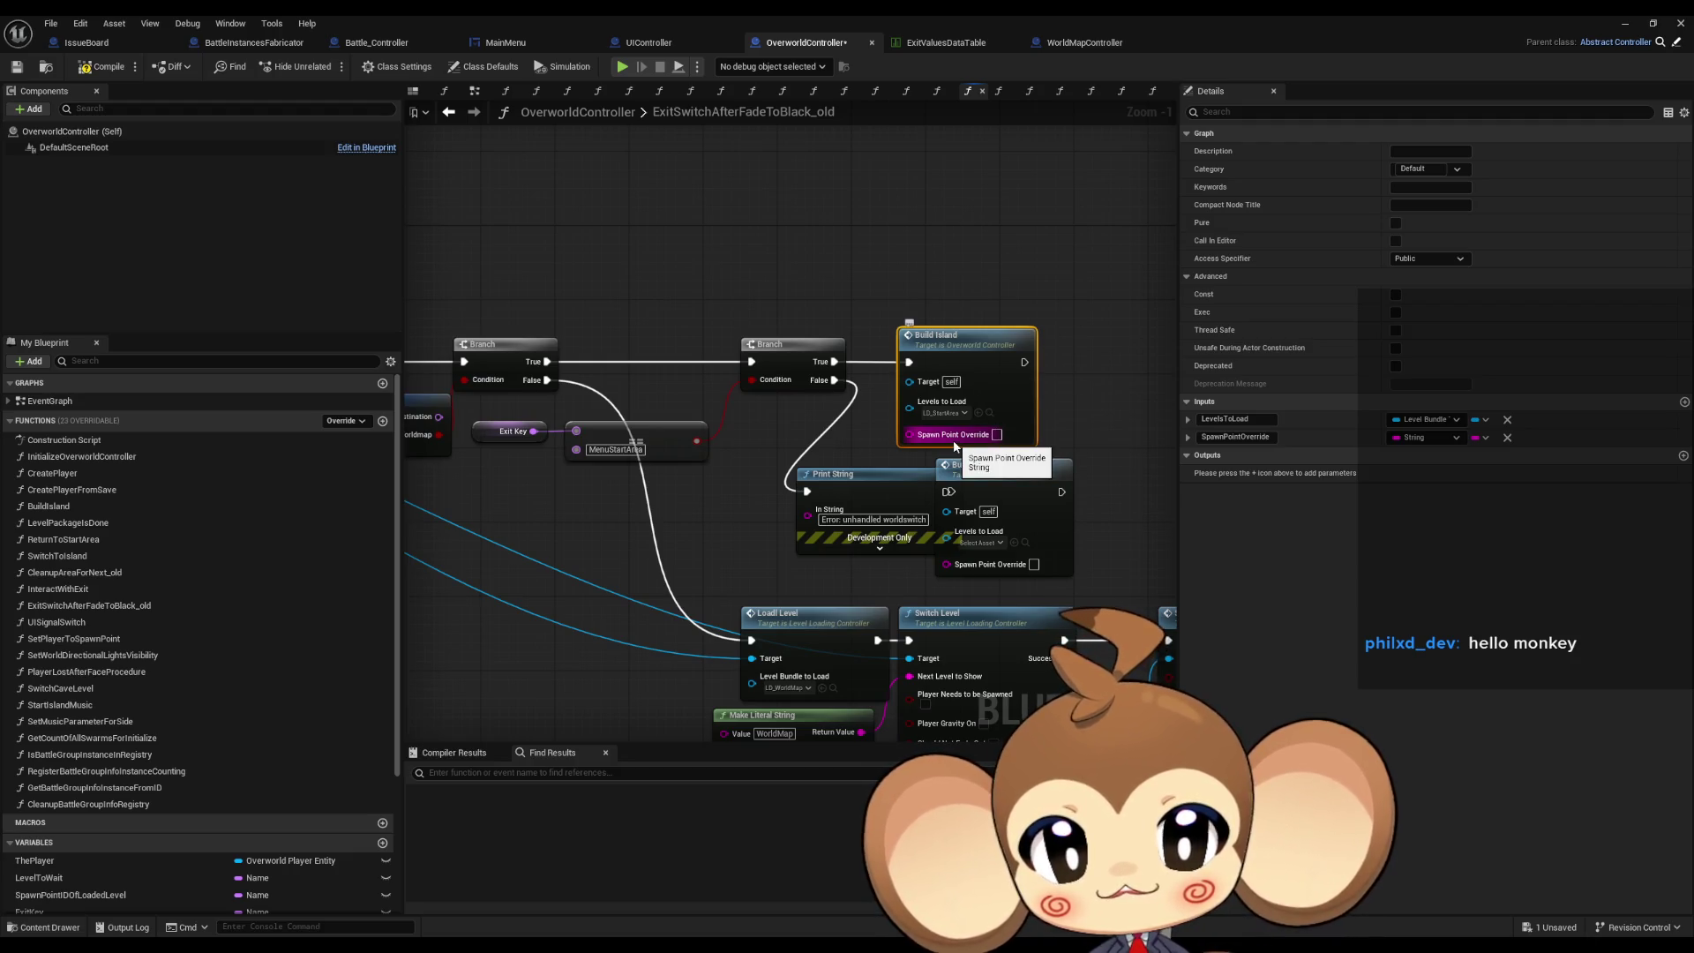
{"action": "left_click_drag", "start_coordinate": [1051, 411], "coordinate": [1002, 432]}
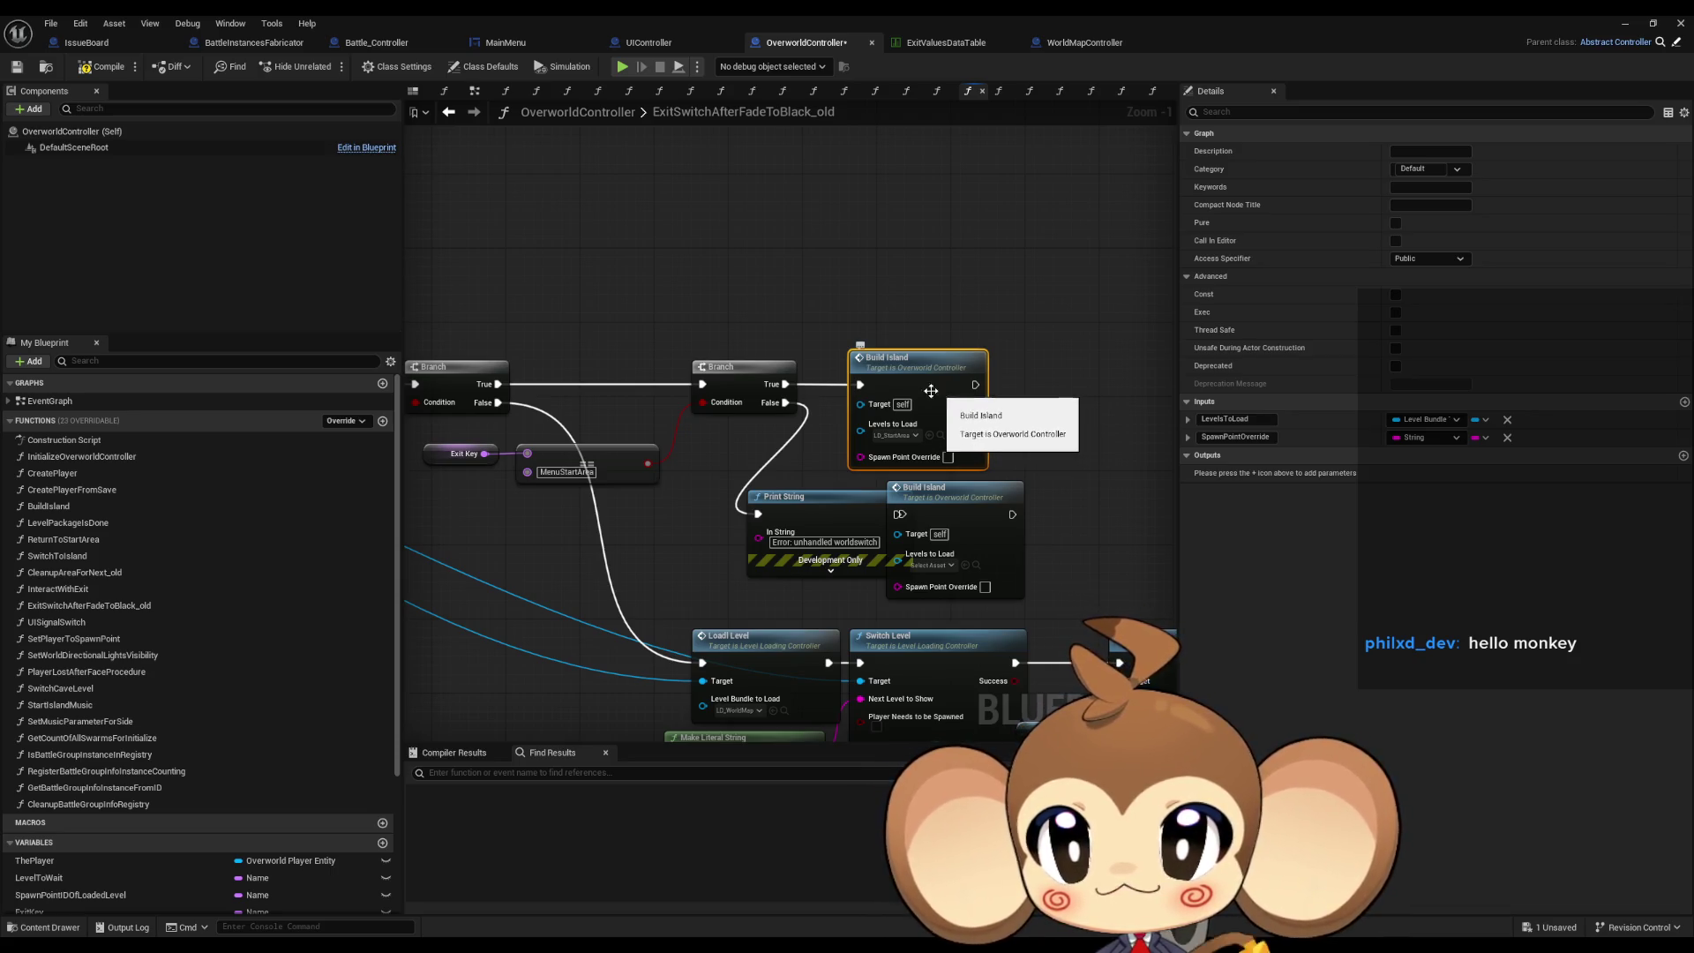
Find Build Island's references, return to ExitSwitchAfterFadeToBlack_old, and float the blueprint window.
{"action": "right_click", "coordinate": [930, 385]}
{"action": "mouse_move", "coordinate": [1023, 524]}
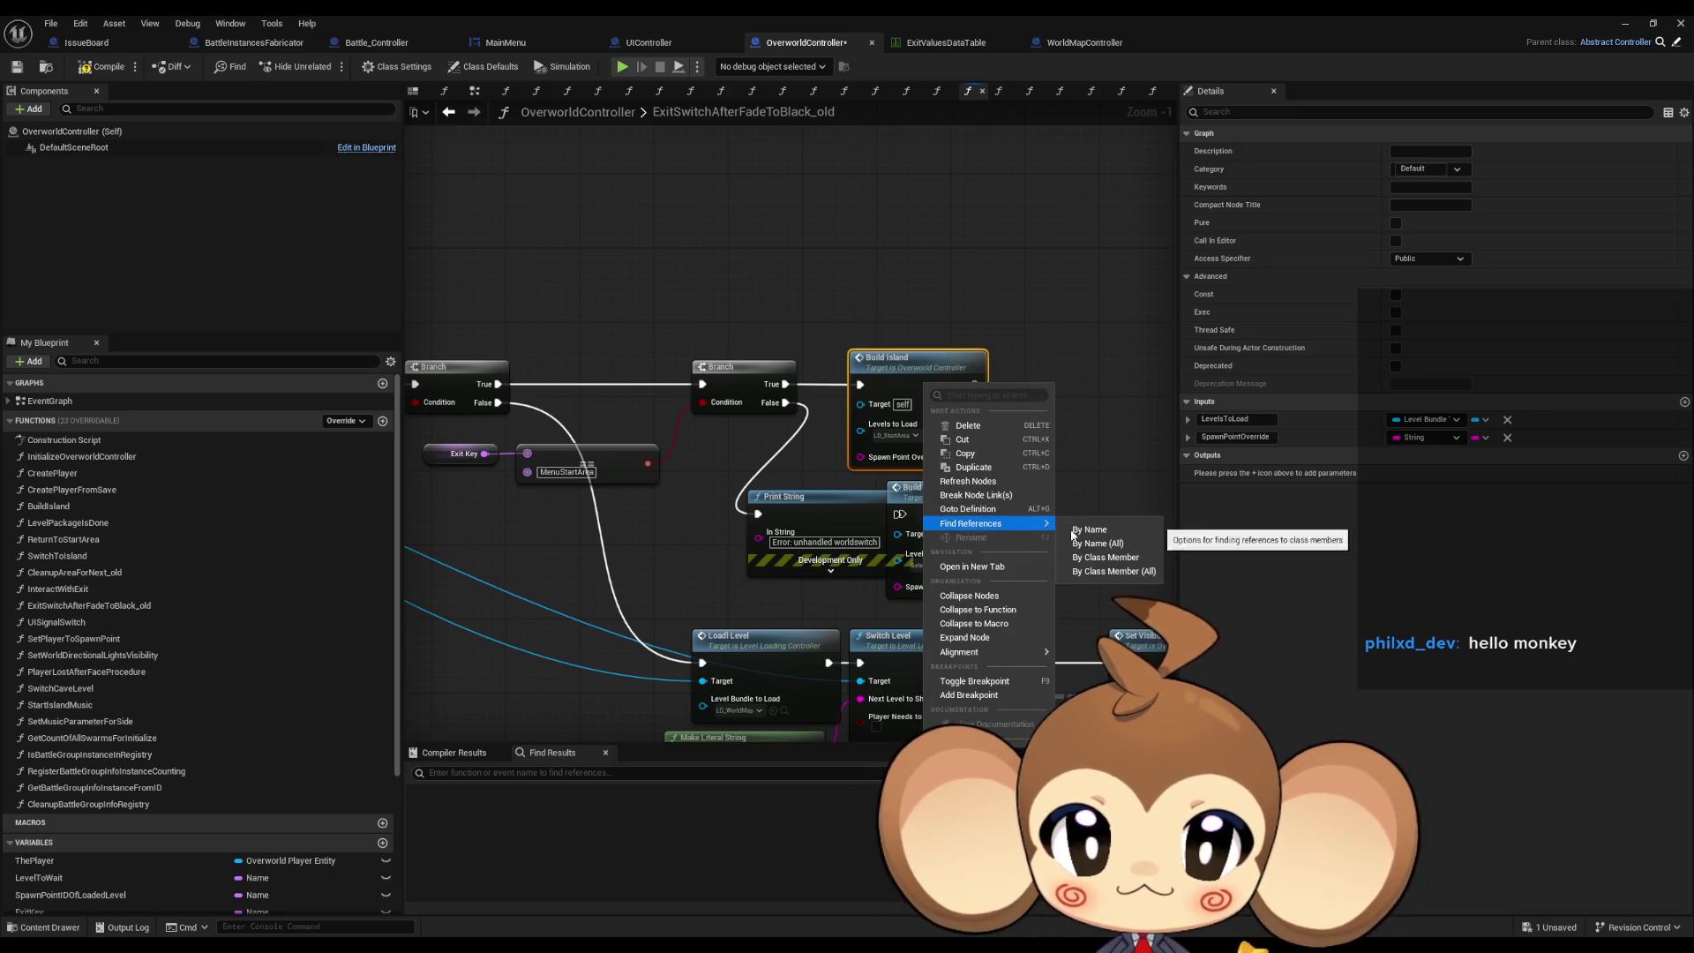
{"action": "left_click", "coordinate": [1114, 538]}
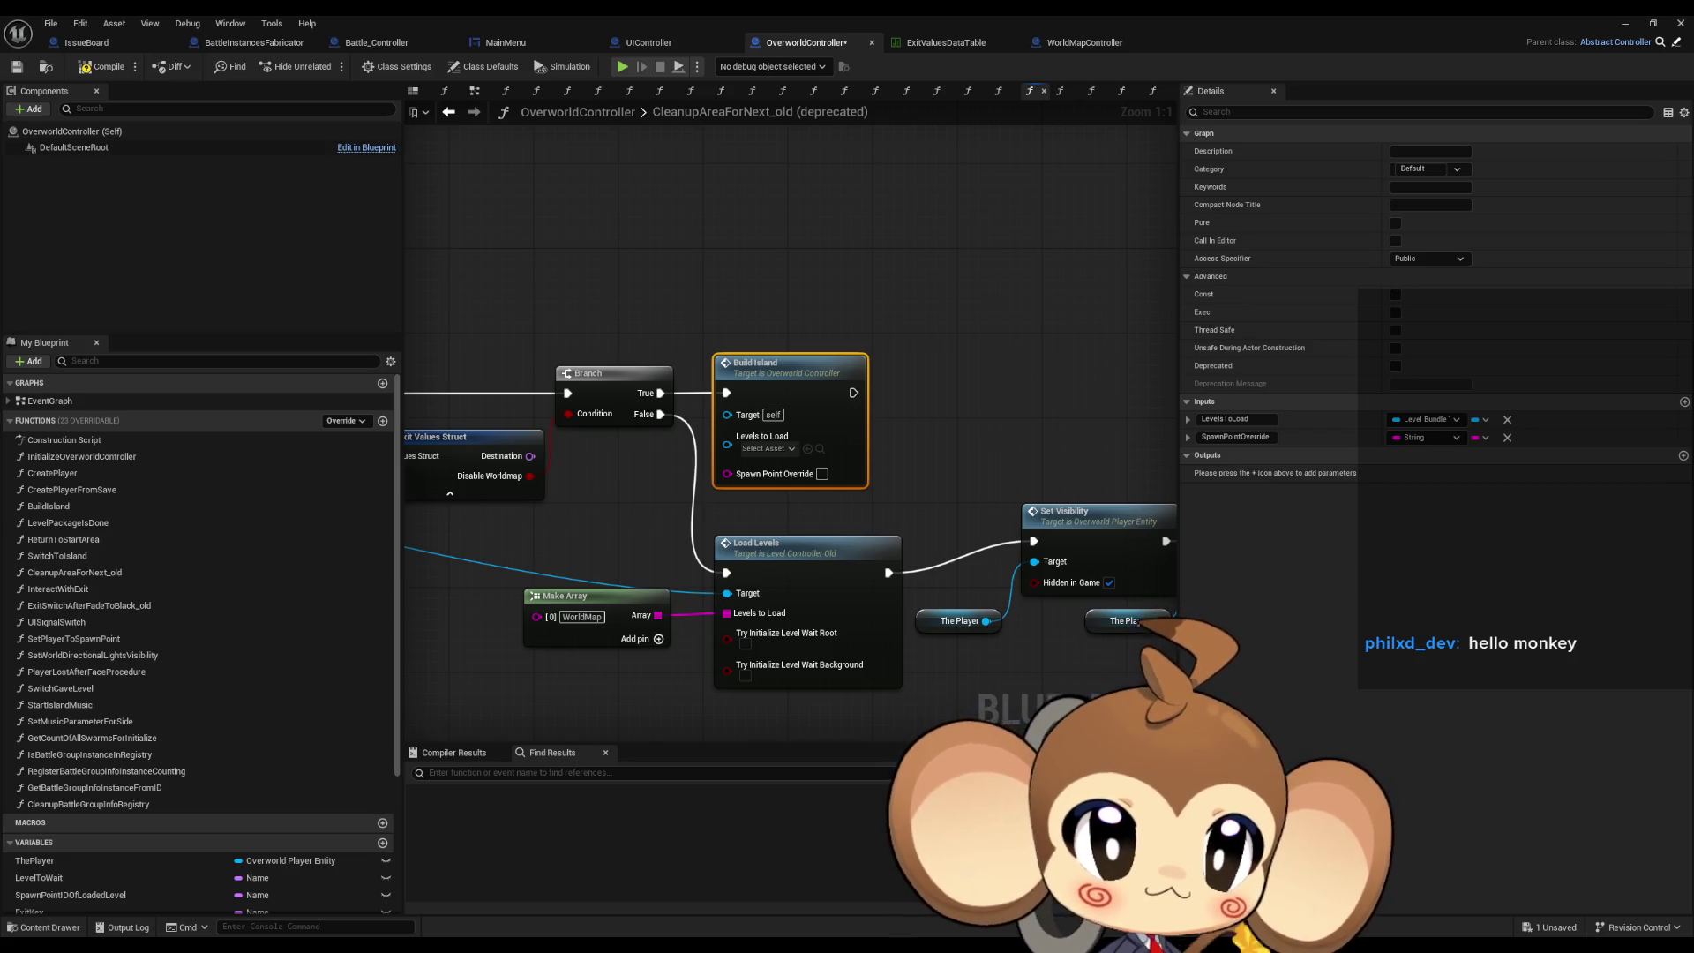
{"action": "key", "text": "ctrl+shift+Tab"}
{"action": "key", "text": "ctrl+shift+Tab"}
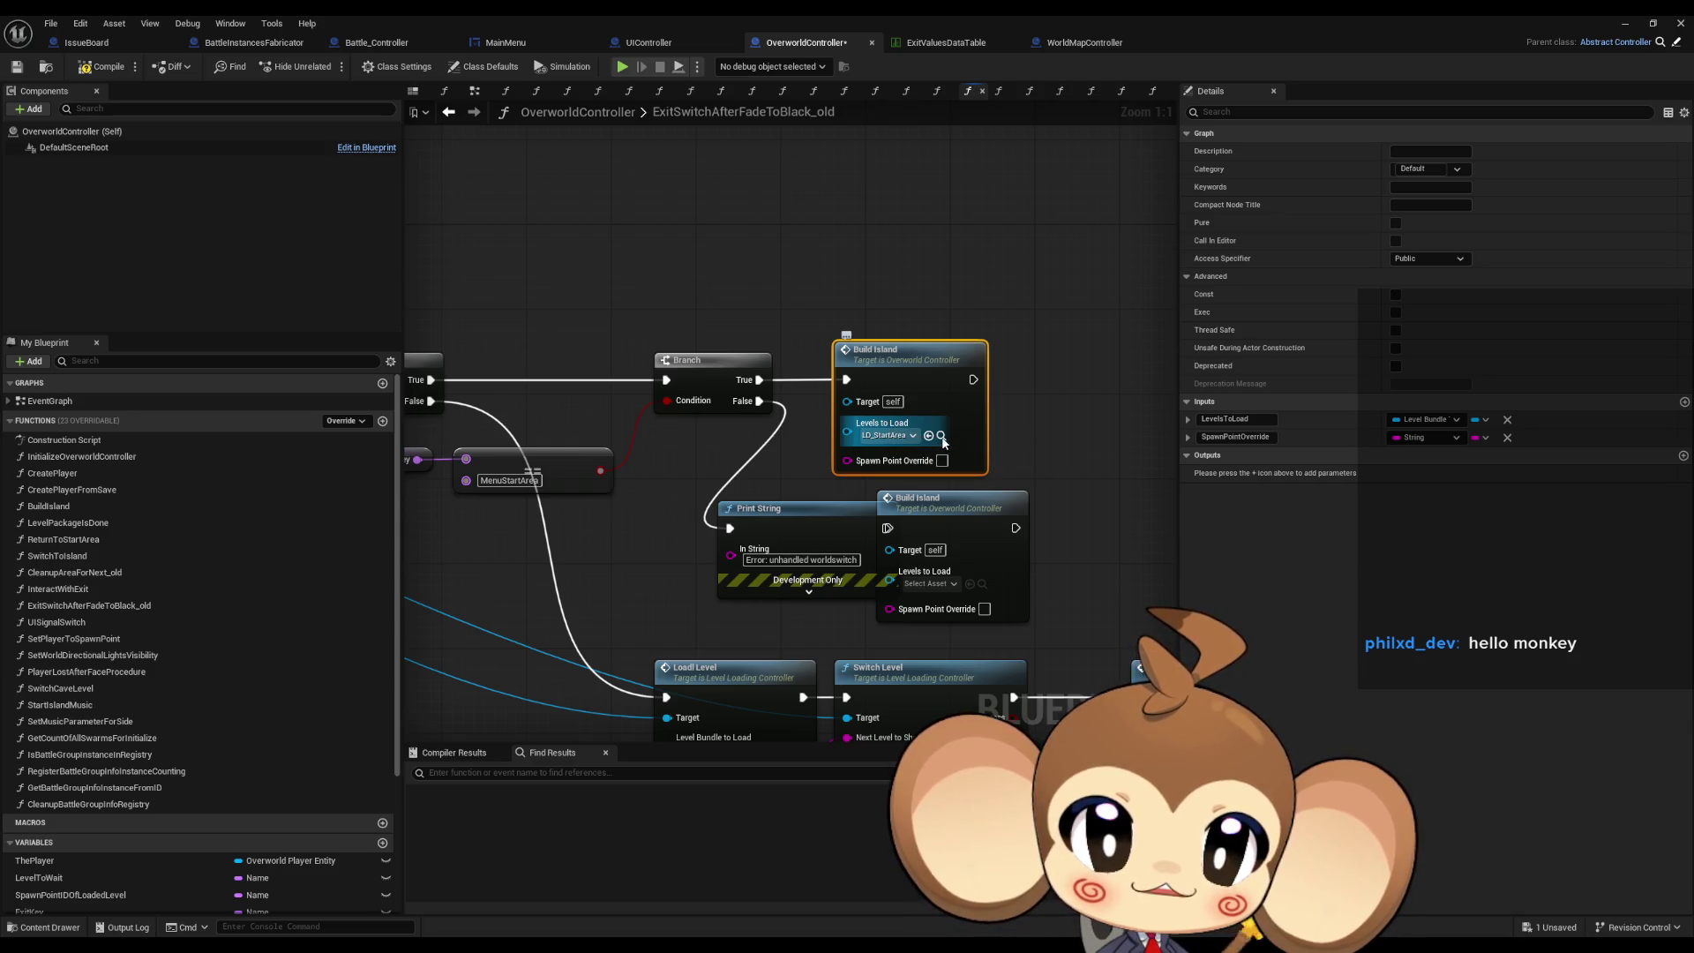
{"action": "double_click", "coordinate": [917, 14]}
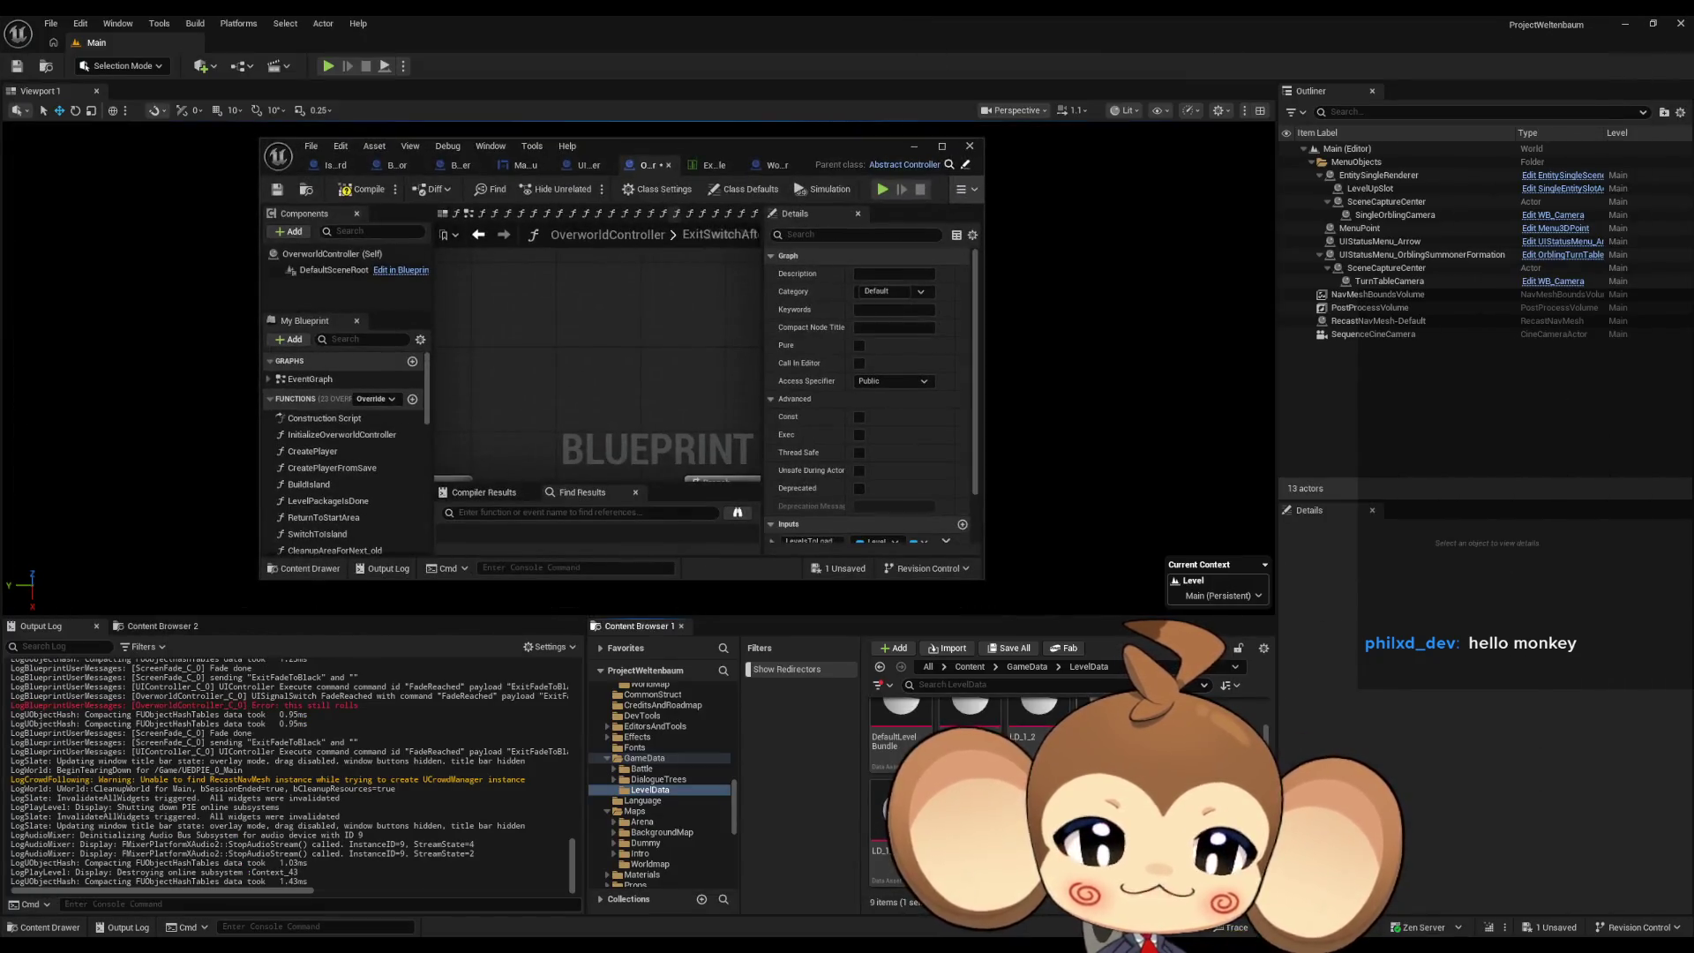
Open LD_StartArea full-screen to review its eight levels, then return to OverworldController.
{"action": "double_click", "coordinate": [1039, 821]}
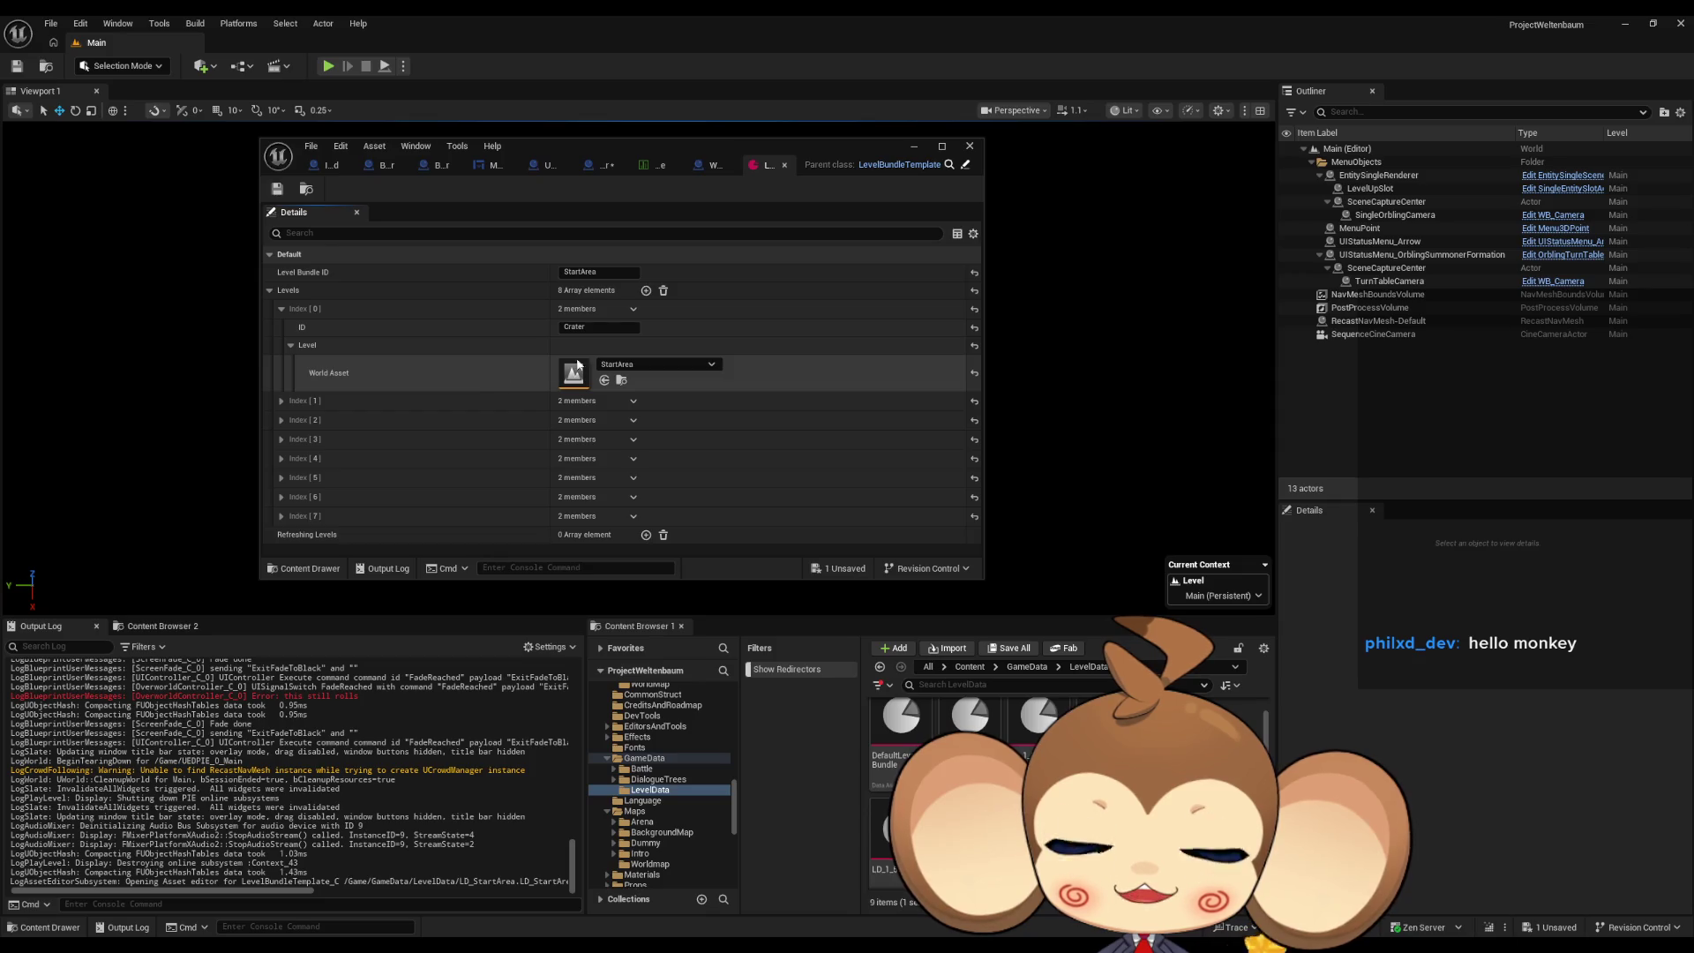
{"action": "double_click", "coordinate": [617, 143]}
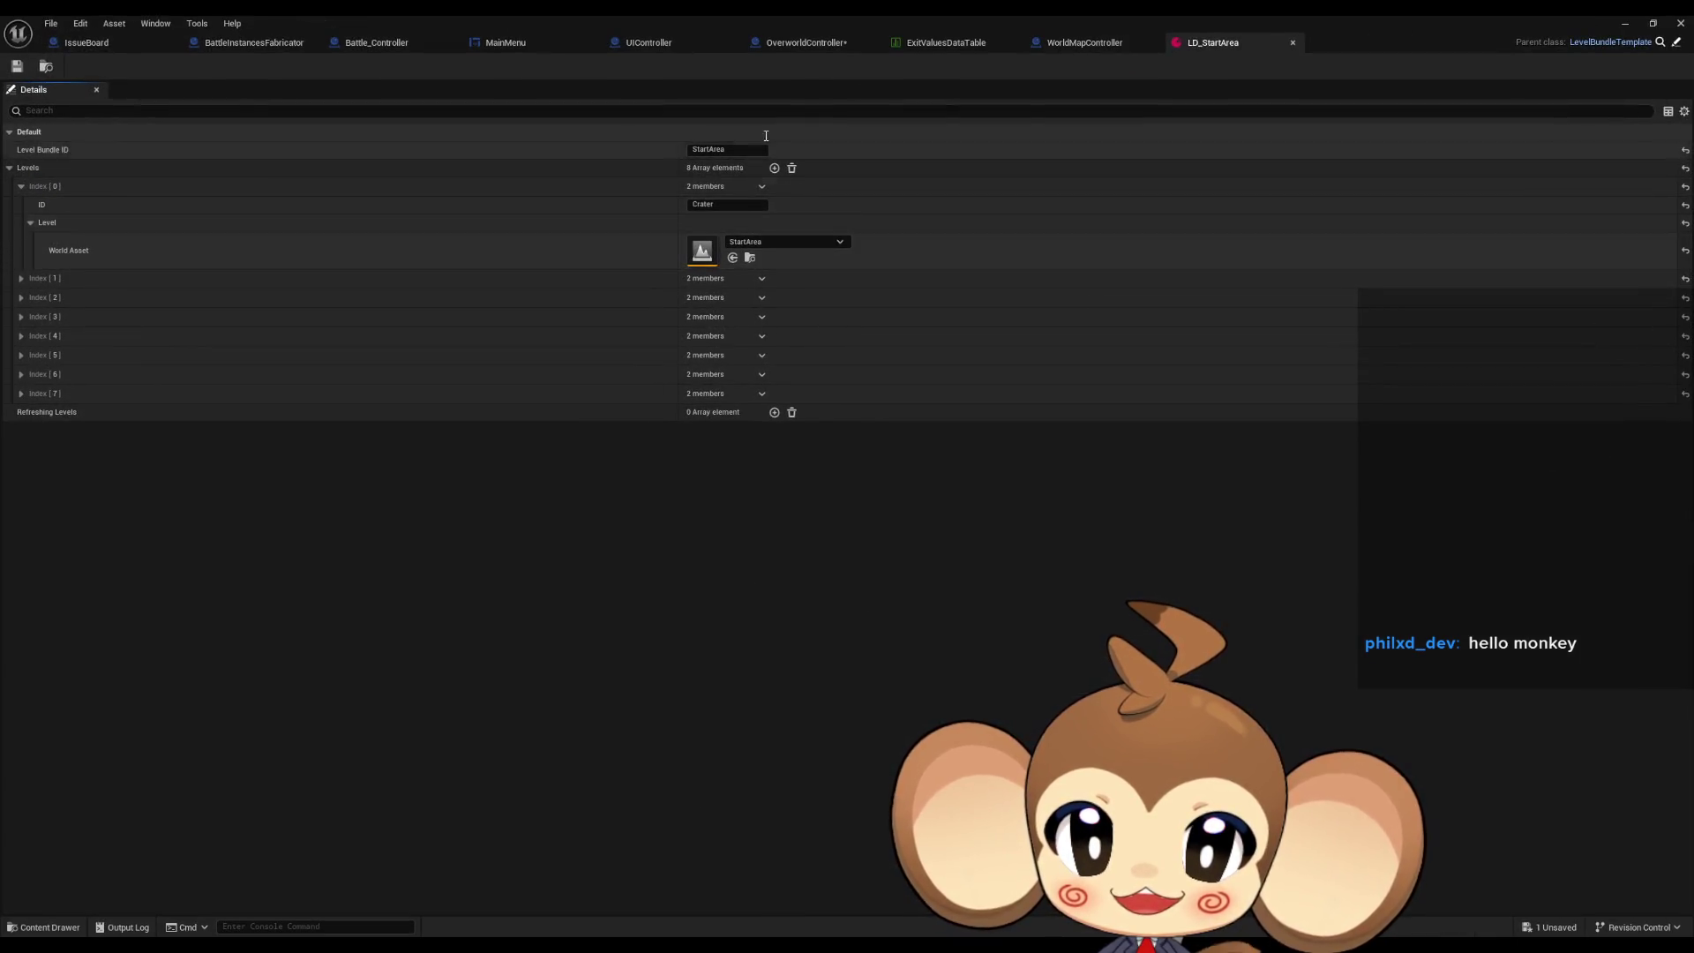
{"action": "left_click", "coordinate": [813, 45]}
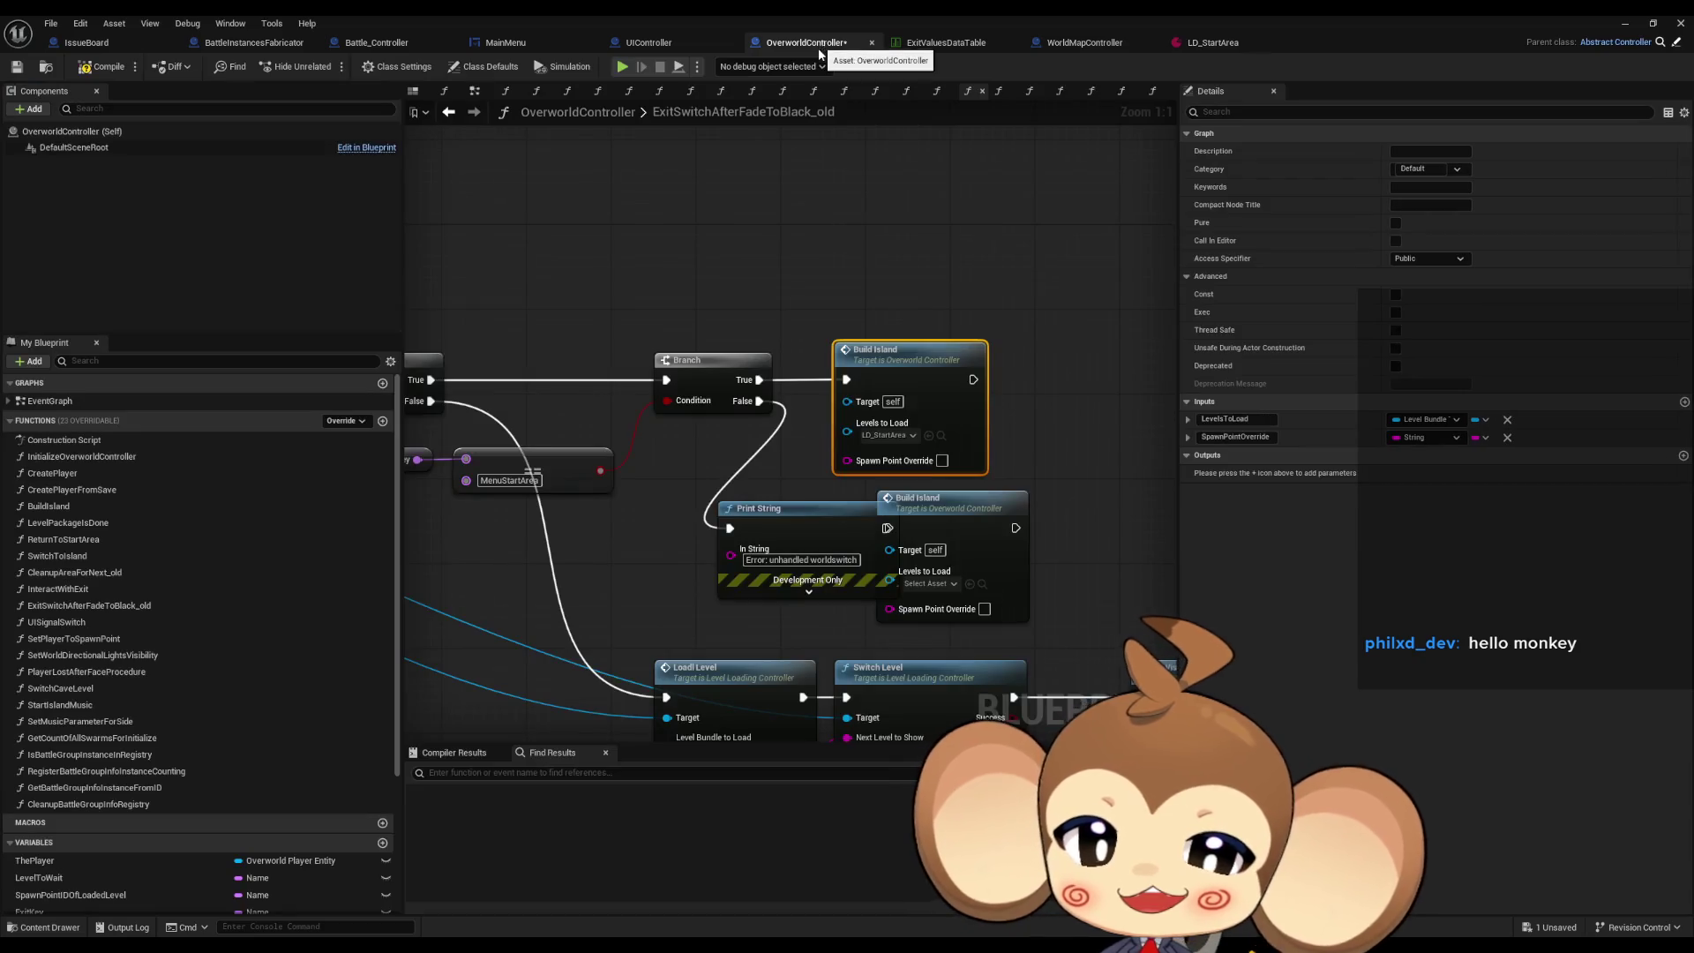
Open the BuildIsland graph and select its Load Level node after the LevelLoadingController cast.
{"action": "double_click", "coordinate": [918, 361]}
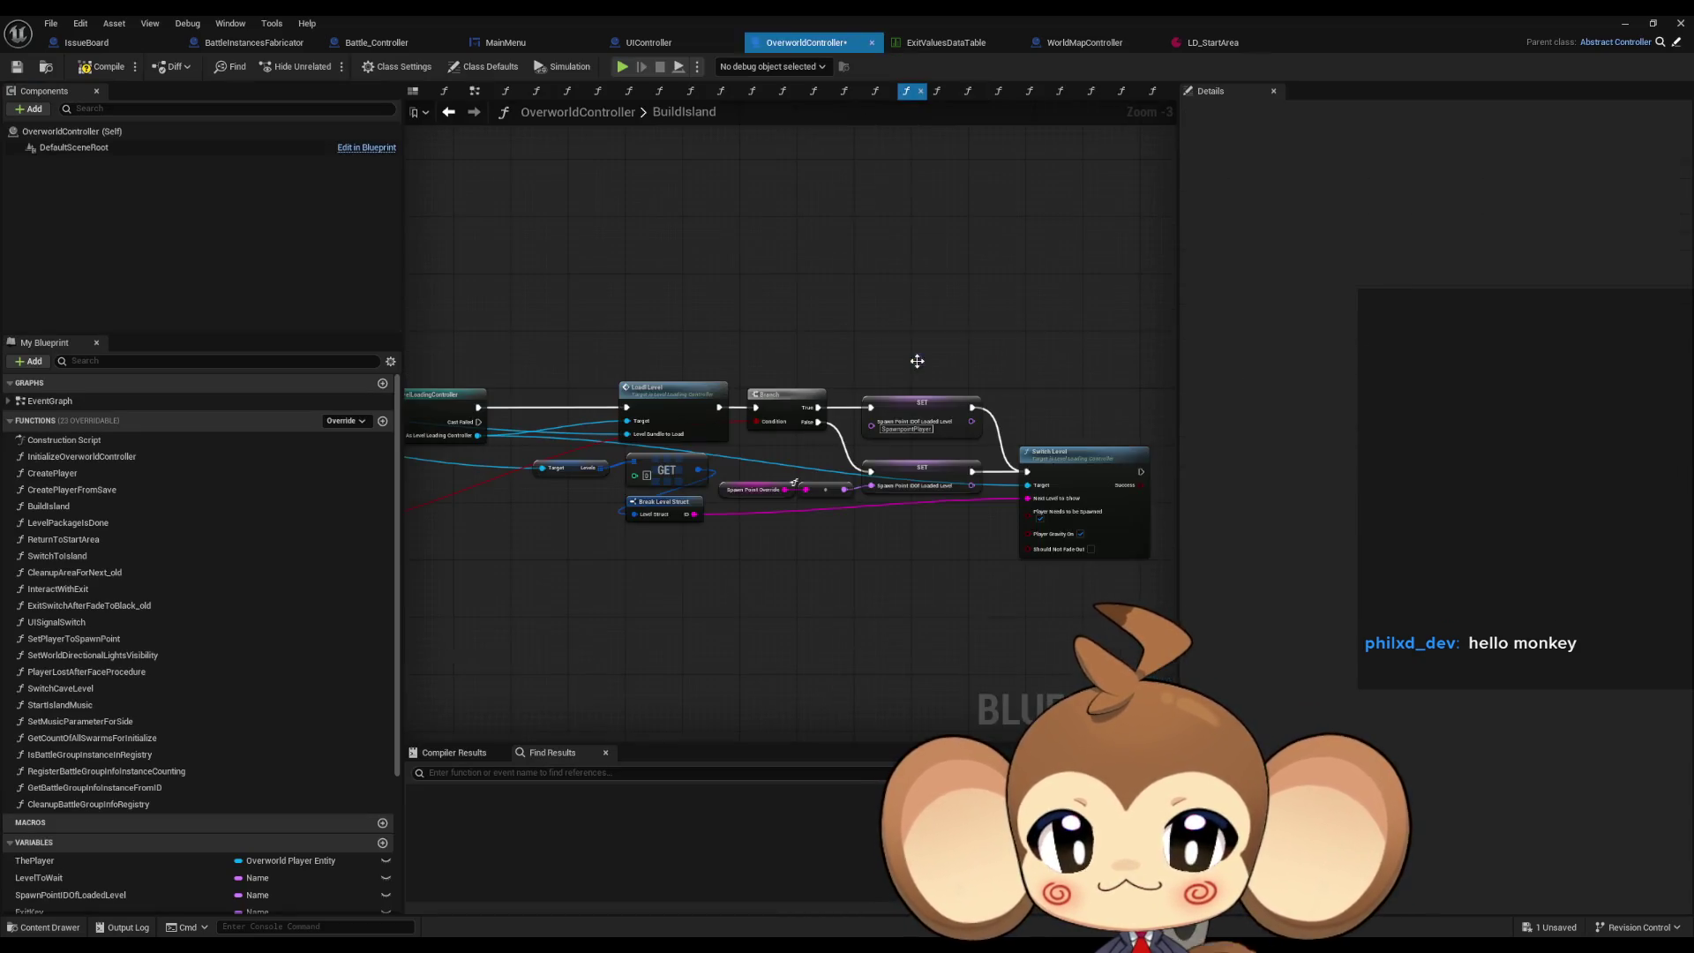
{"action": "scroll", "coordinate": [833, 457], "scroll_direction": "up", "scroll_amount": 3}
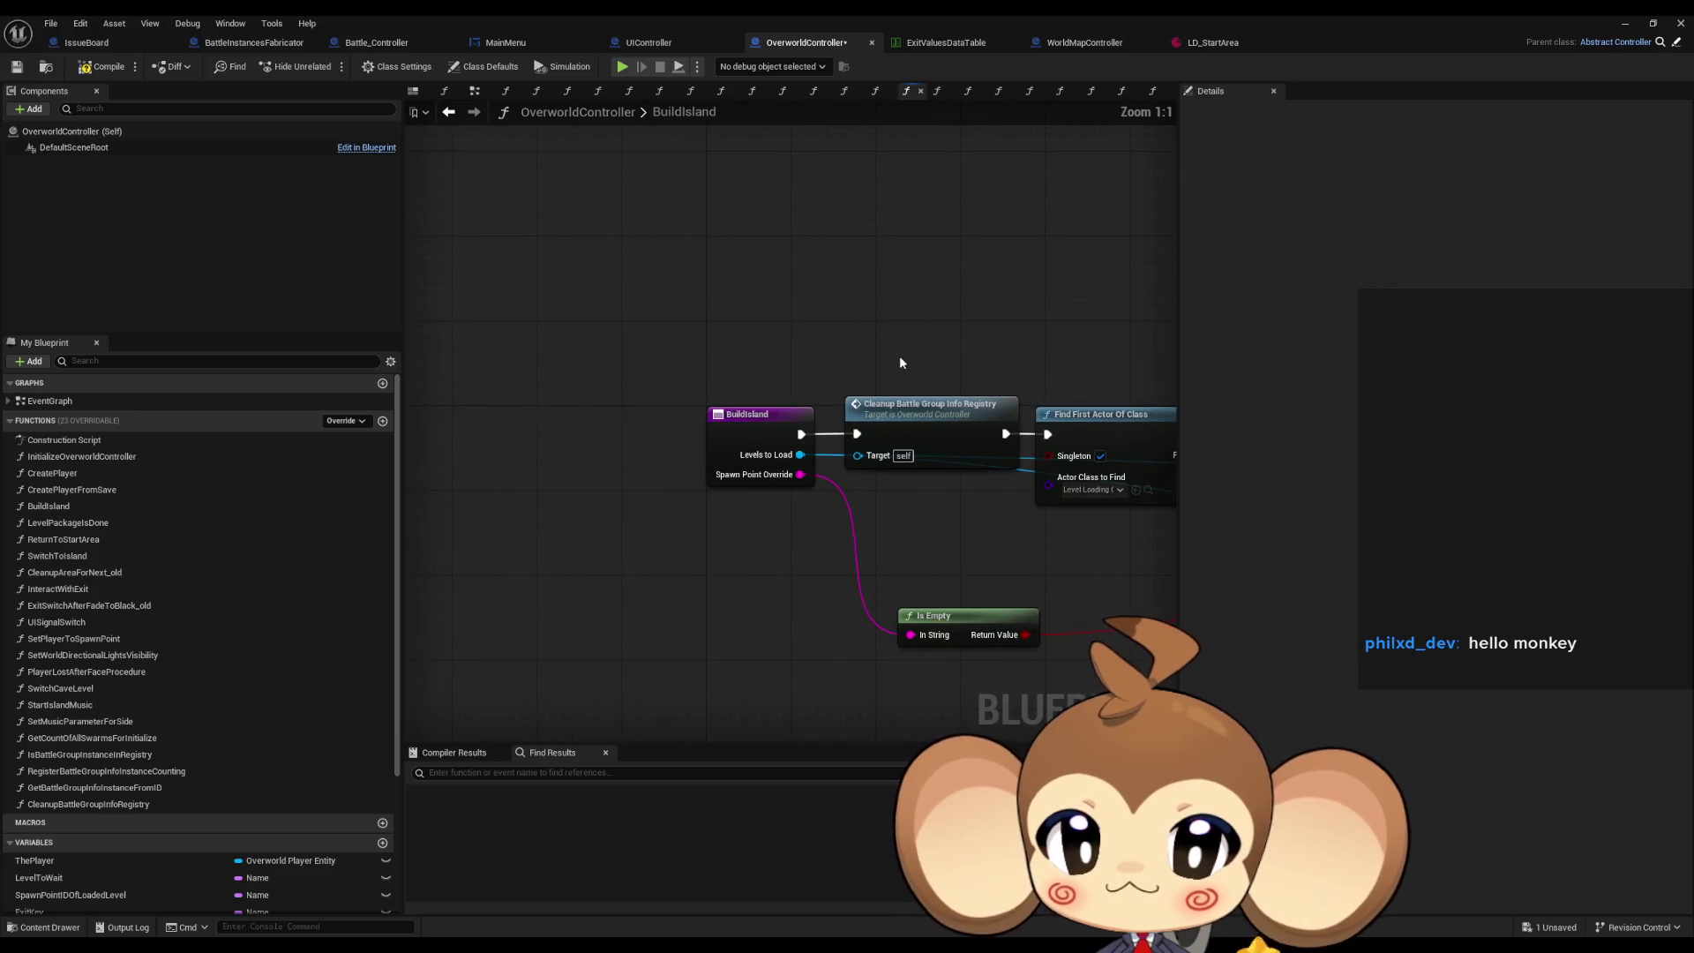
{"action": "left_click_drag", "start_coordinate": [931, 347], "coordinate": [535, 330]}
{"action": "left_click_drag", "start_coordinate": [781, 332], "coordinate": [850, 402]}
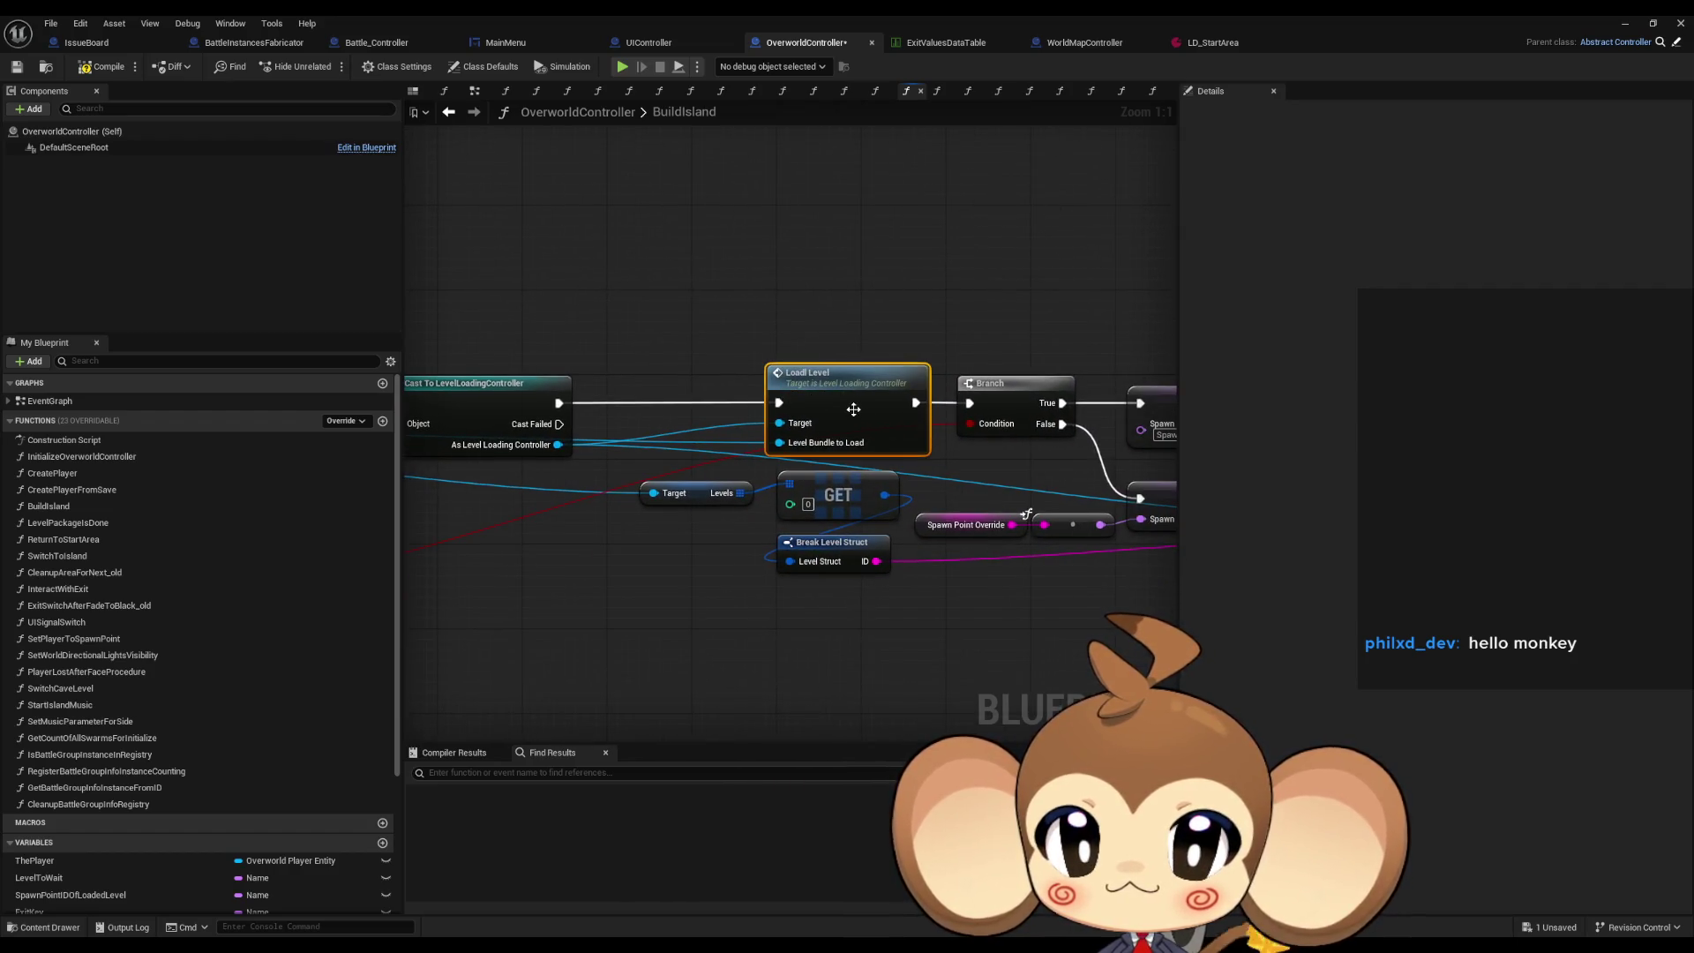
Trace the LoadlLevel graph from Unload Current Level Bundle through its loading loops.
{"action": "double_click", "coordinate": [846, 402]}
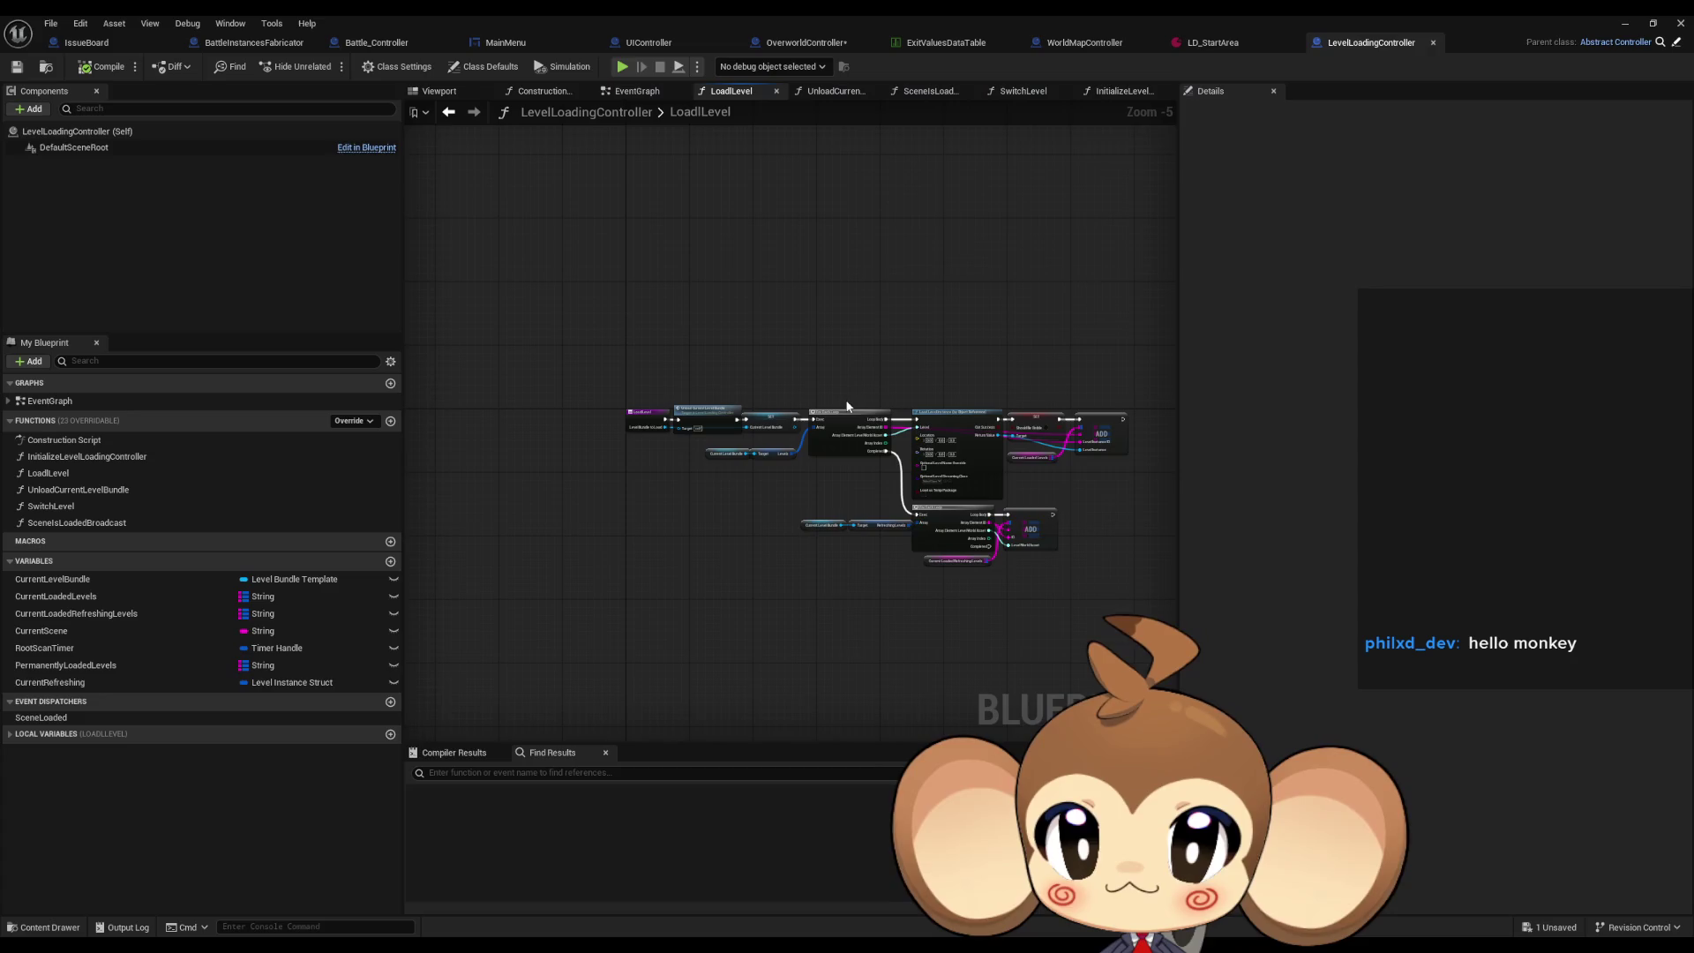
{"action": "scroll", "coordinate": [625, 402], "scroll_direction": "up", "scroll_amount": 2}
{"action": "left_click", "coordinate": [643, 433]}
{"action": "scroll", "coordinate": [529, 392], "scroll_direction": "up", "scroll_amount": 2}
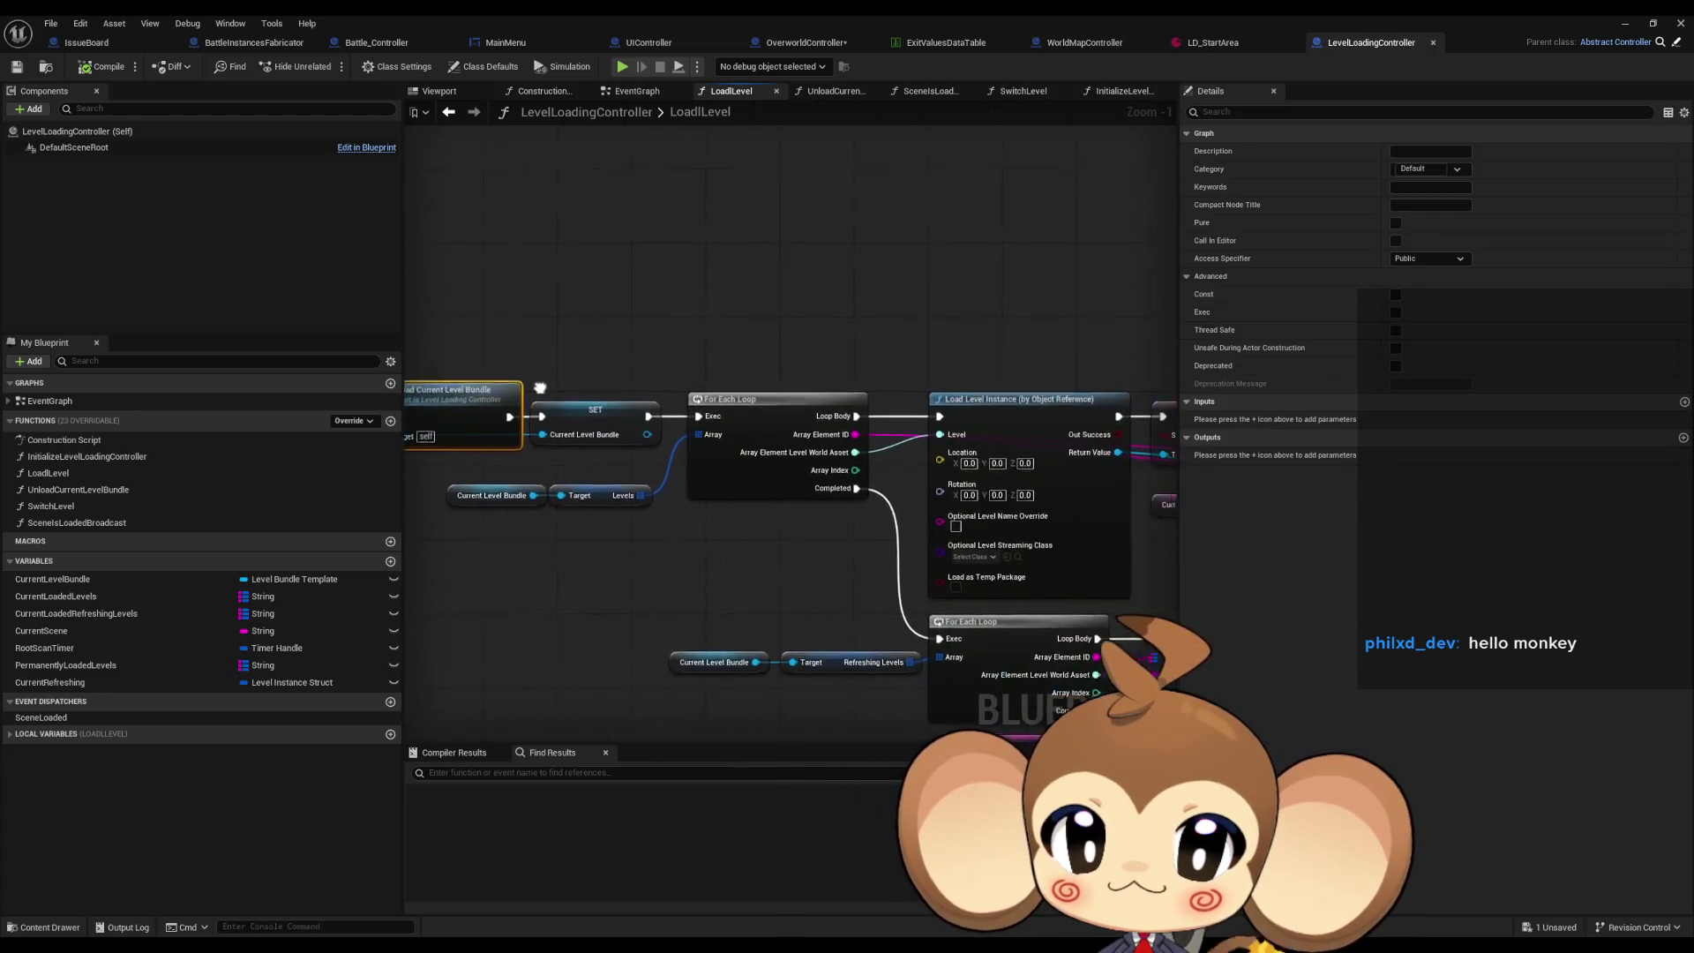
{"action": "left_click_drag", "start_coordinate": [705, 529], "coordinate": [882, 529]}
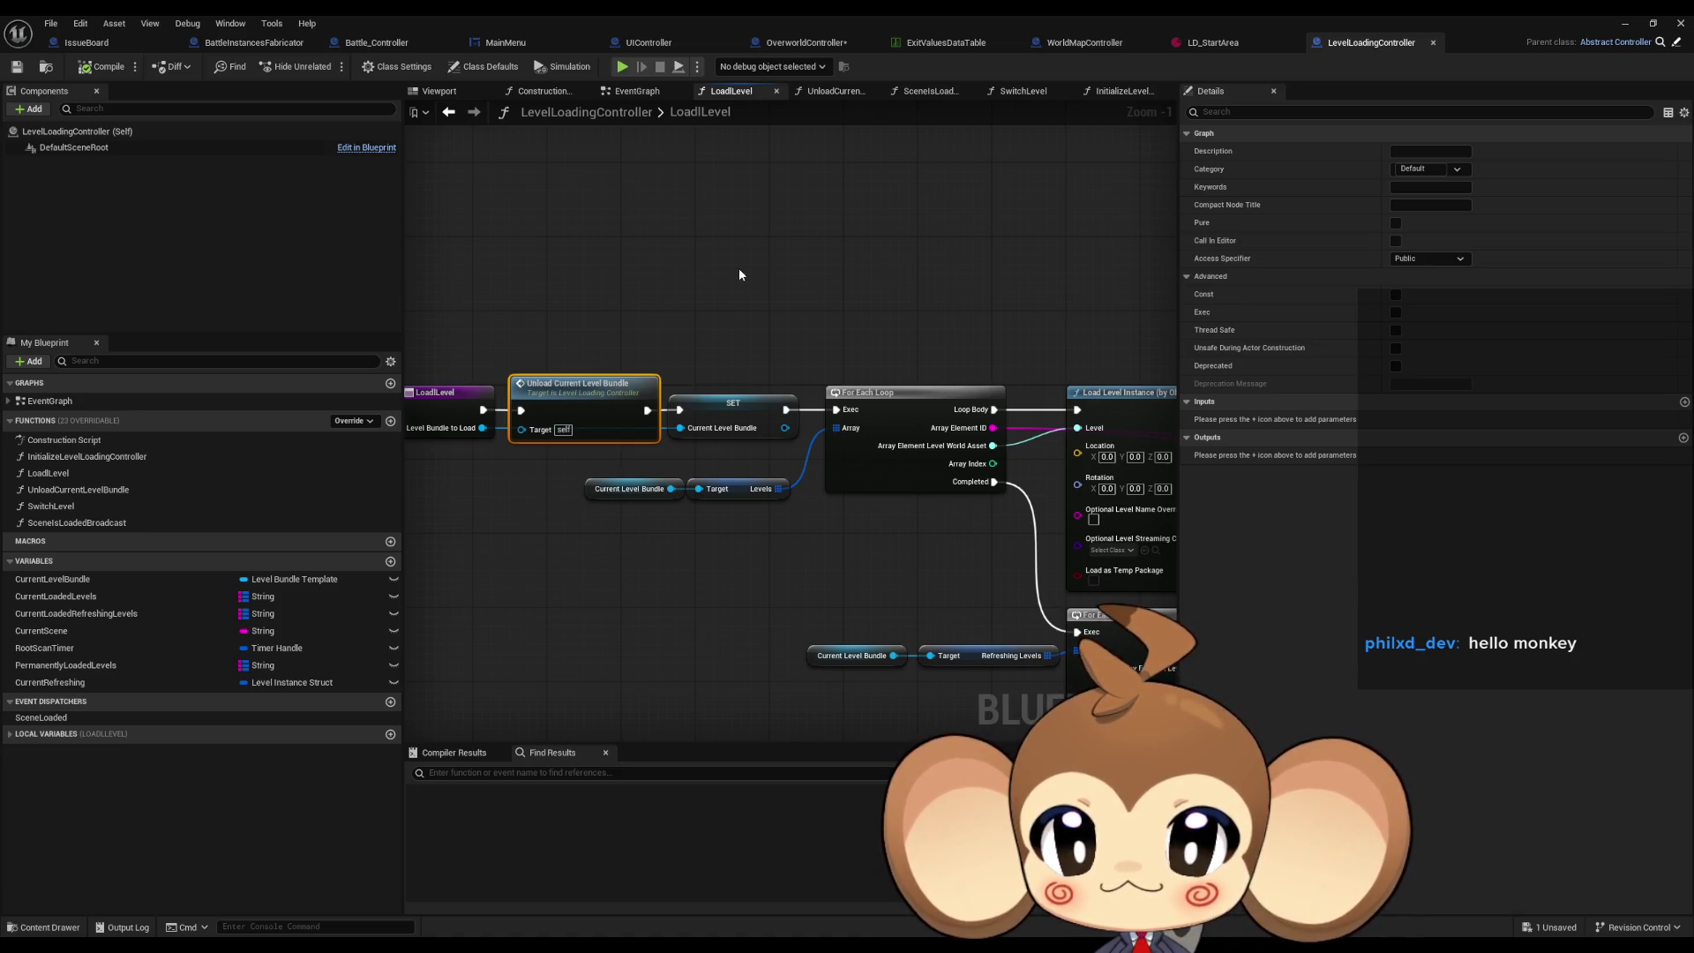
{"action": "left_click_drag", "start_coordinate": [739, 274], "coordinate": [589, 247]}
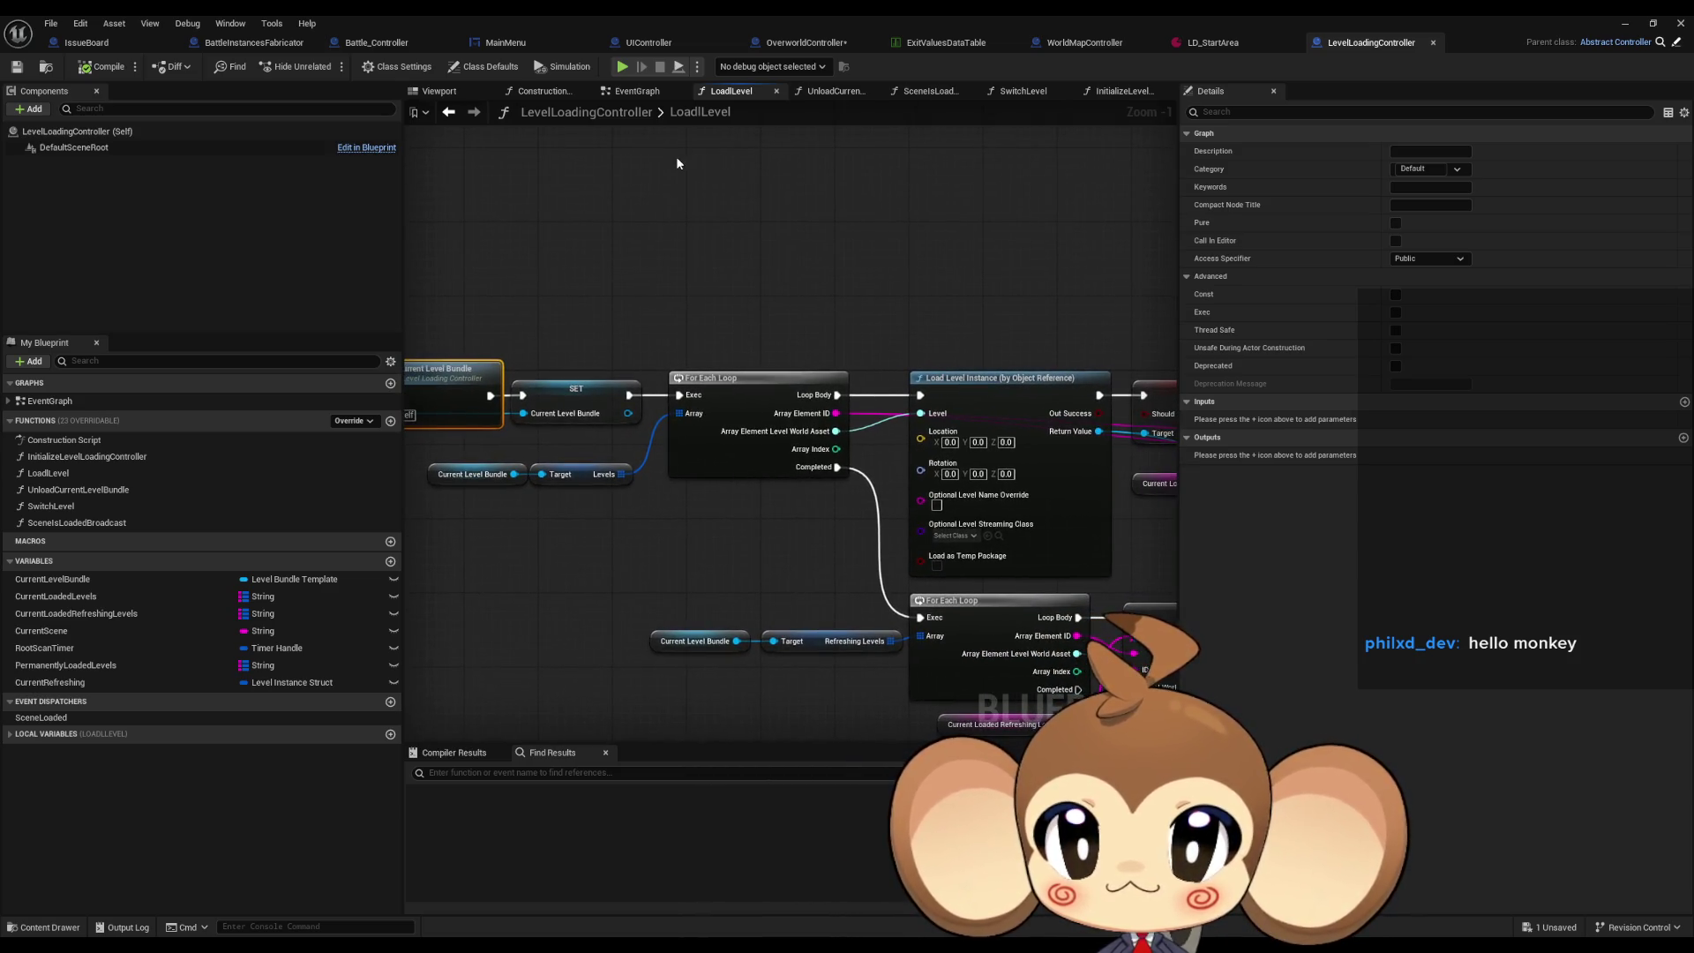
Return to OverworldController's BuildIsland graph and reframe it for an overview.
{"action": "left_click", "coordinate": [794, 42]}
{"action": "scroll", "coordinate": [790, 303], "scroll_direction": "down", "scroll_amount": 1}
{"action": "mouse_move", "coordinate": [790, 303]}
{"action": "left_mouse_down"}
{"action": "mouse_move", "coordinate": [803, 290]}
{"action": "mouse_move", "coordinate": [553, 285]}
{"action": "mouse_move", "coordinate": [764, 302]}
{"action": "left_mouse_up"}
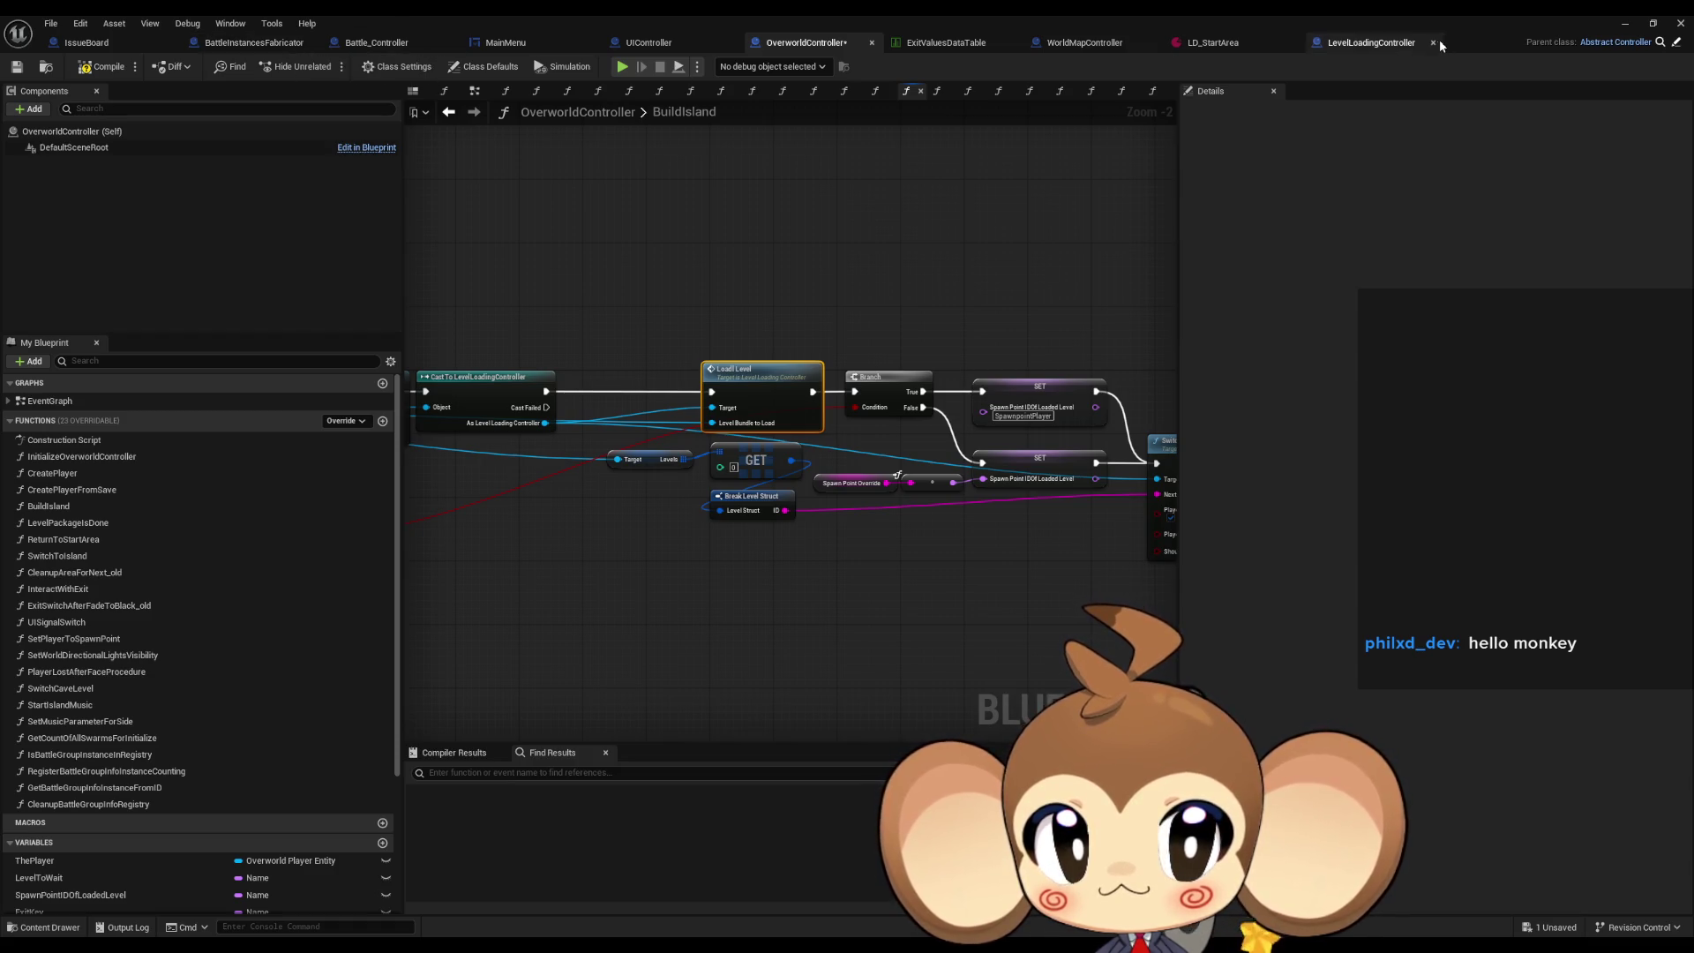
Bring BuildIsland's Switch Level node into view, then go to UIController's UISignalSwitch graph.
{"action": "mouse_move", "coordinate": [1024, 291]}
{"action": "left_mouse_down"}
{"action": "mouse_move", "coordinate": [667, 262]}
{"action": "mouse_move", "coordinate": [1280, 321]}
{"action": "mouse_move", "coordinate": [1025, 314]}
{"action": "left_mouse_up"}
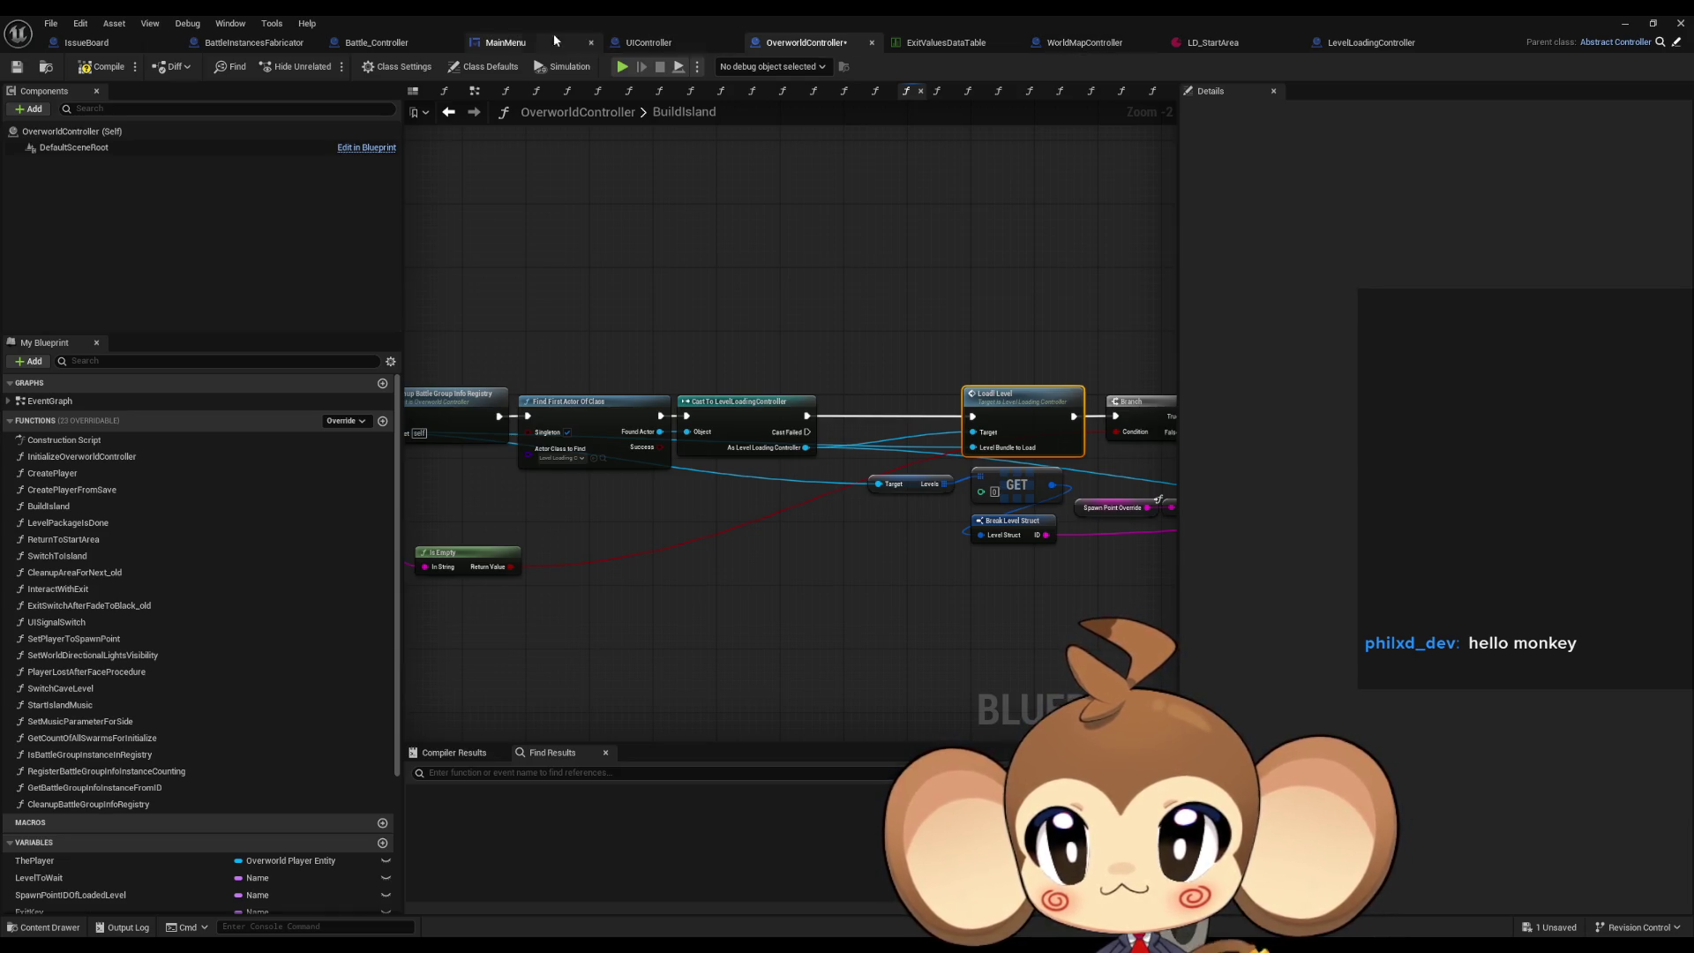
{"action": "left_click", "coordinate": [649, 49]}
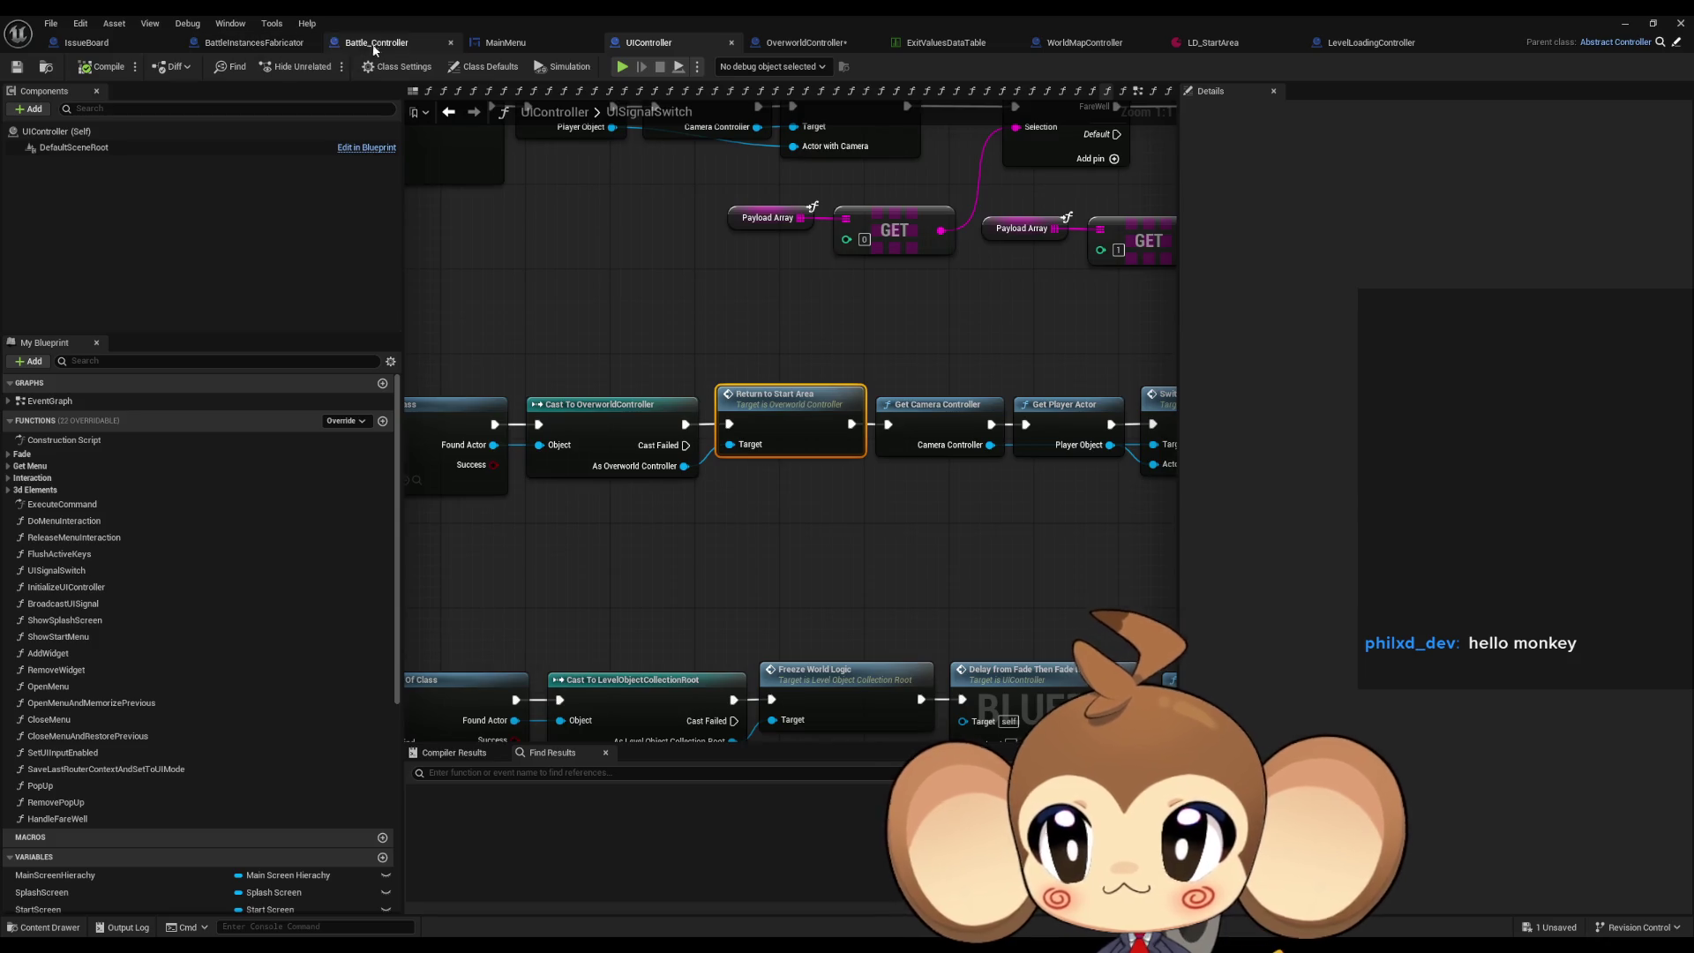
{"action": "left_click", "coordinate": [517, 48]}
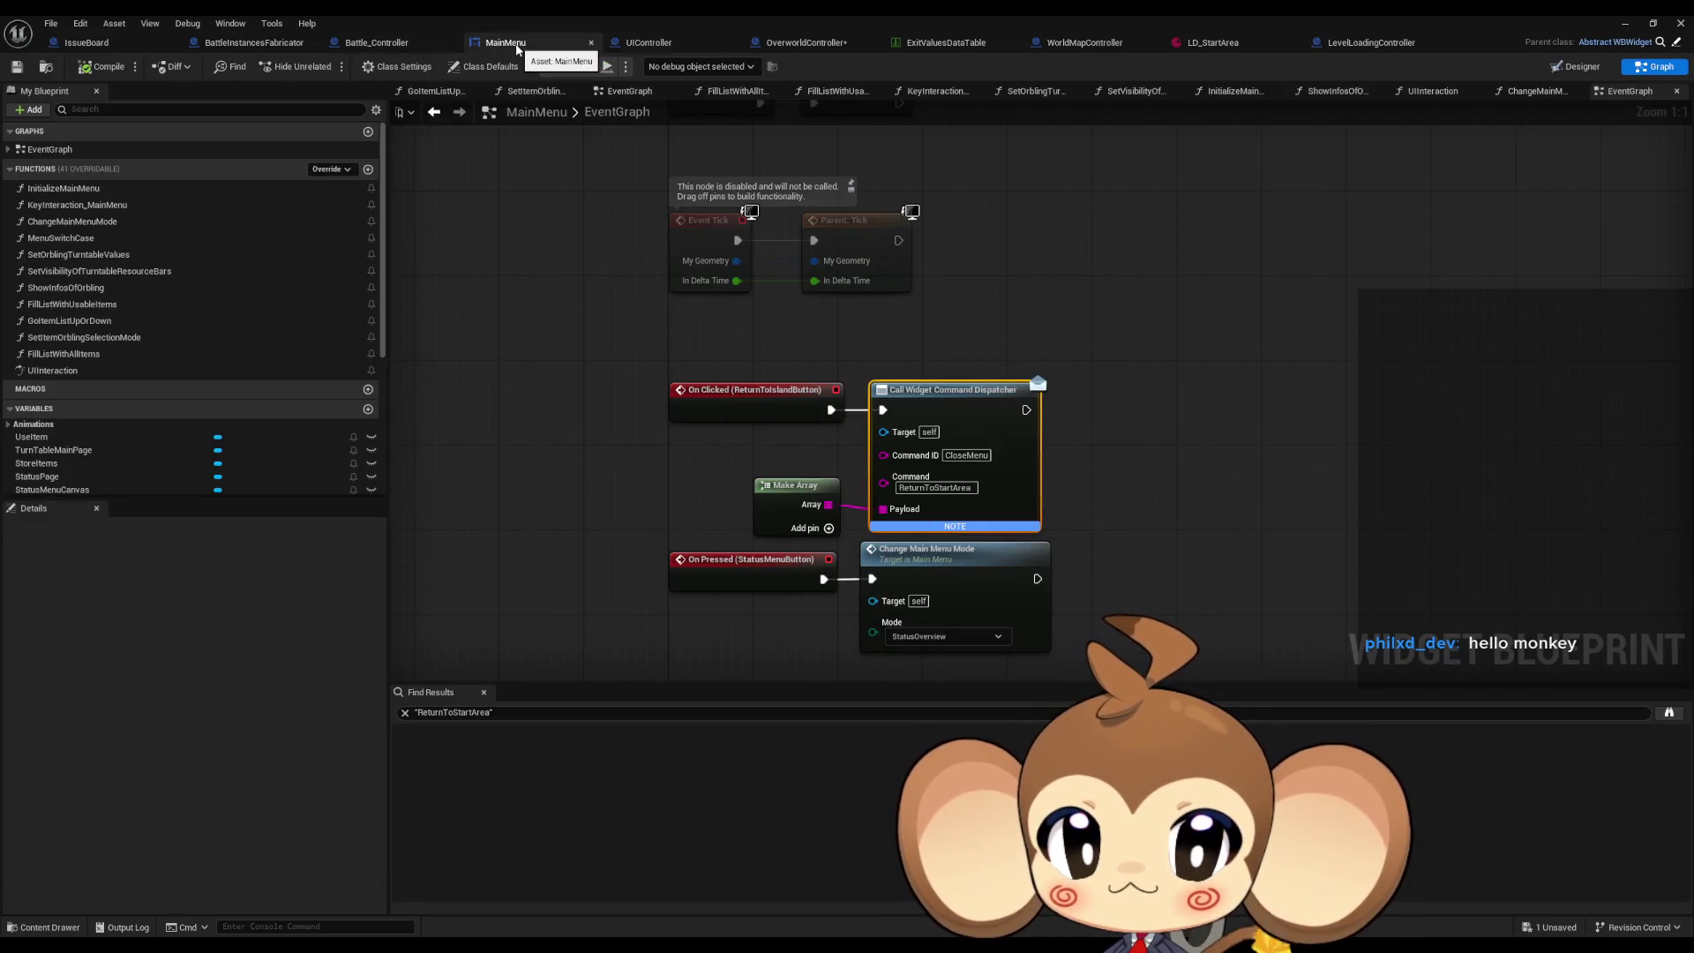
{"action": "left_click", "coordinate": [647, 46]}
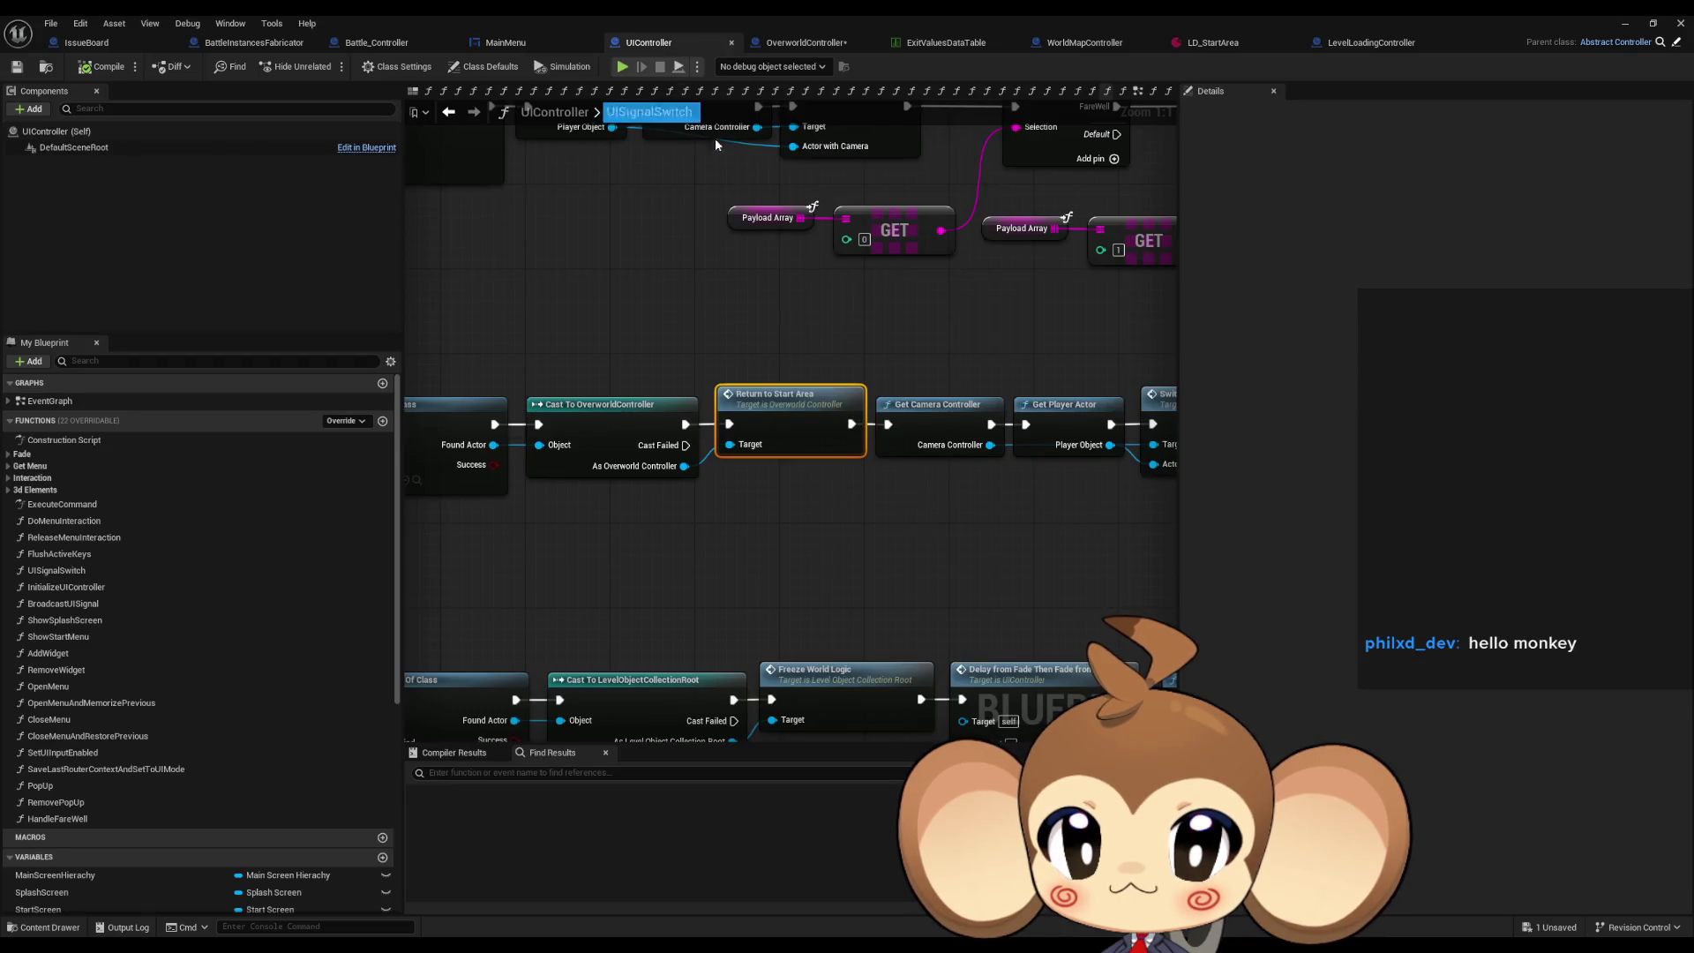
{"action": "scroll", "coordinate": [813, 371], "scroll_direction": "down", "scroll_amount": 5}
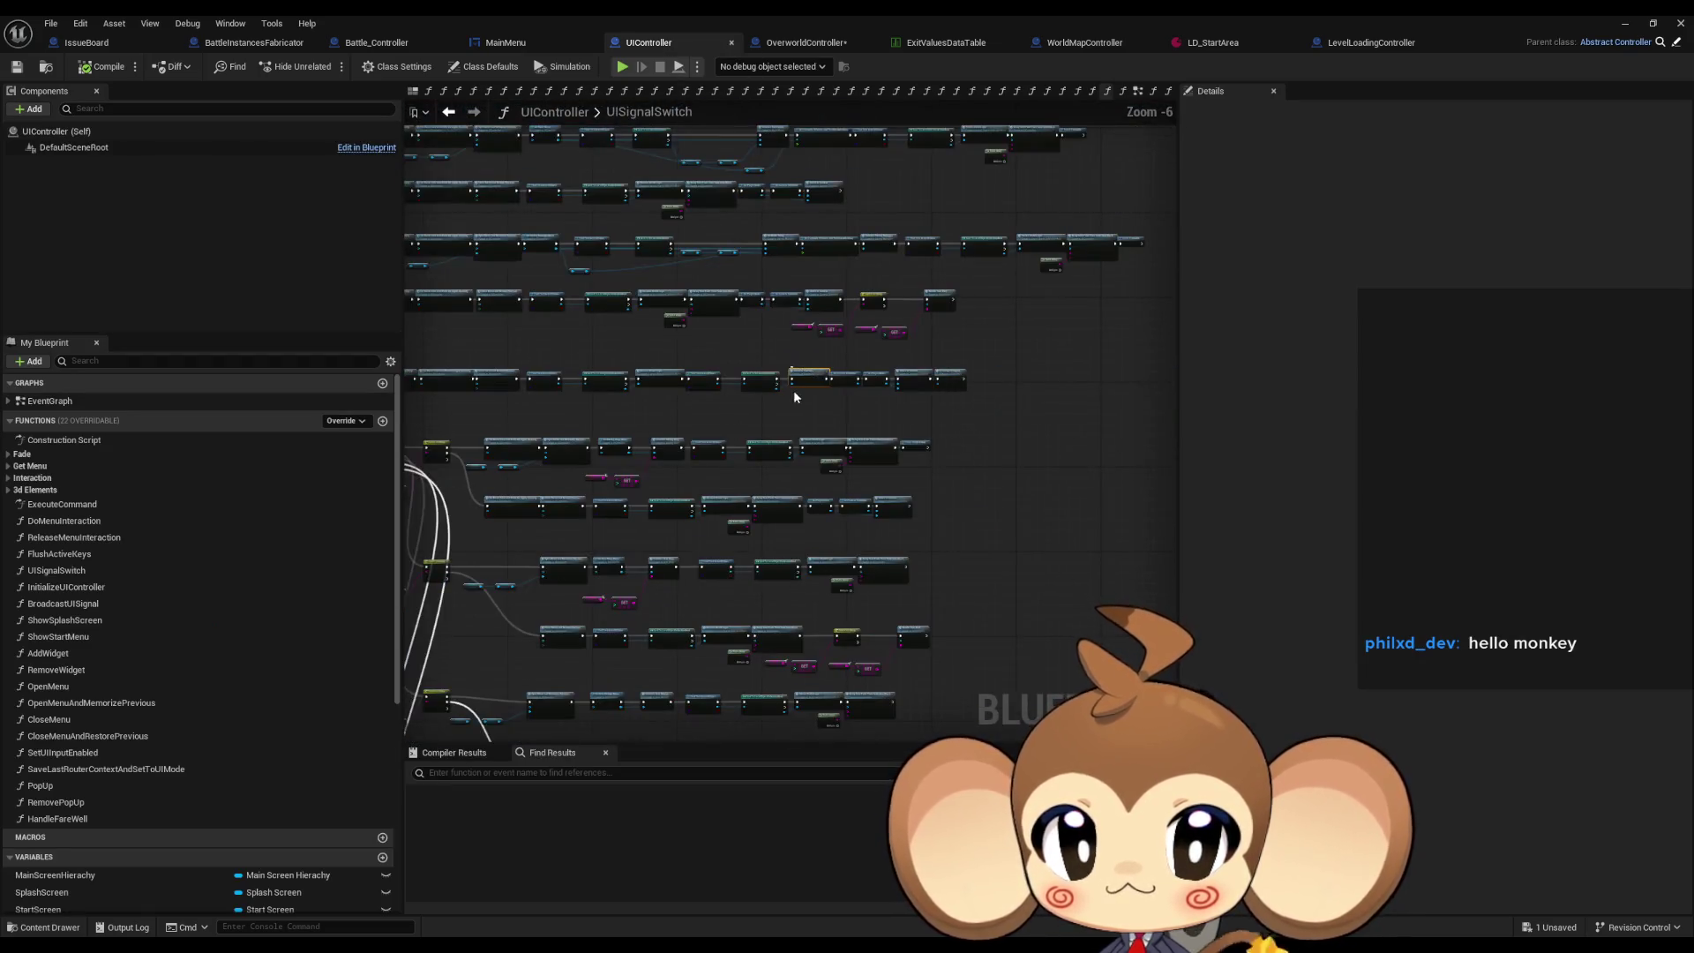
{"action": "scroll", "coordinate": [854, 414], "scroll_direction": "up", "scroll_amount": 5}
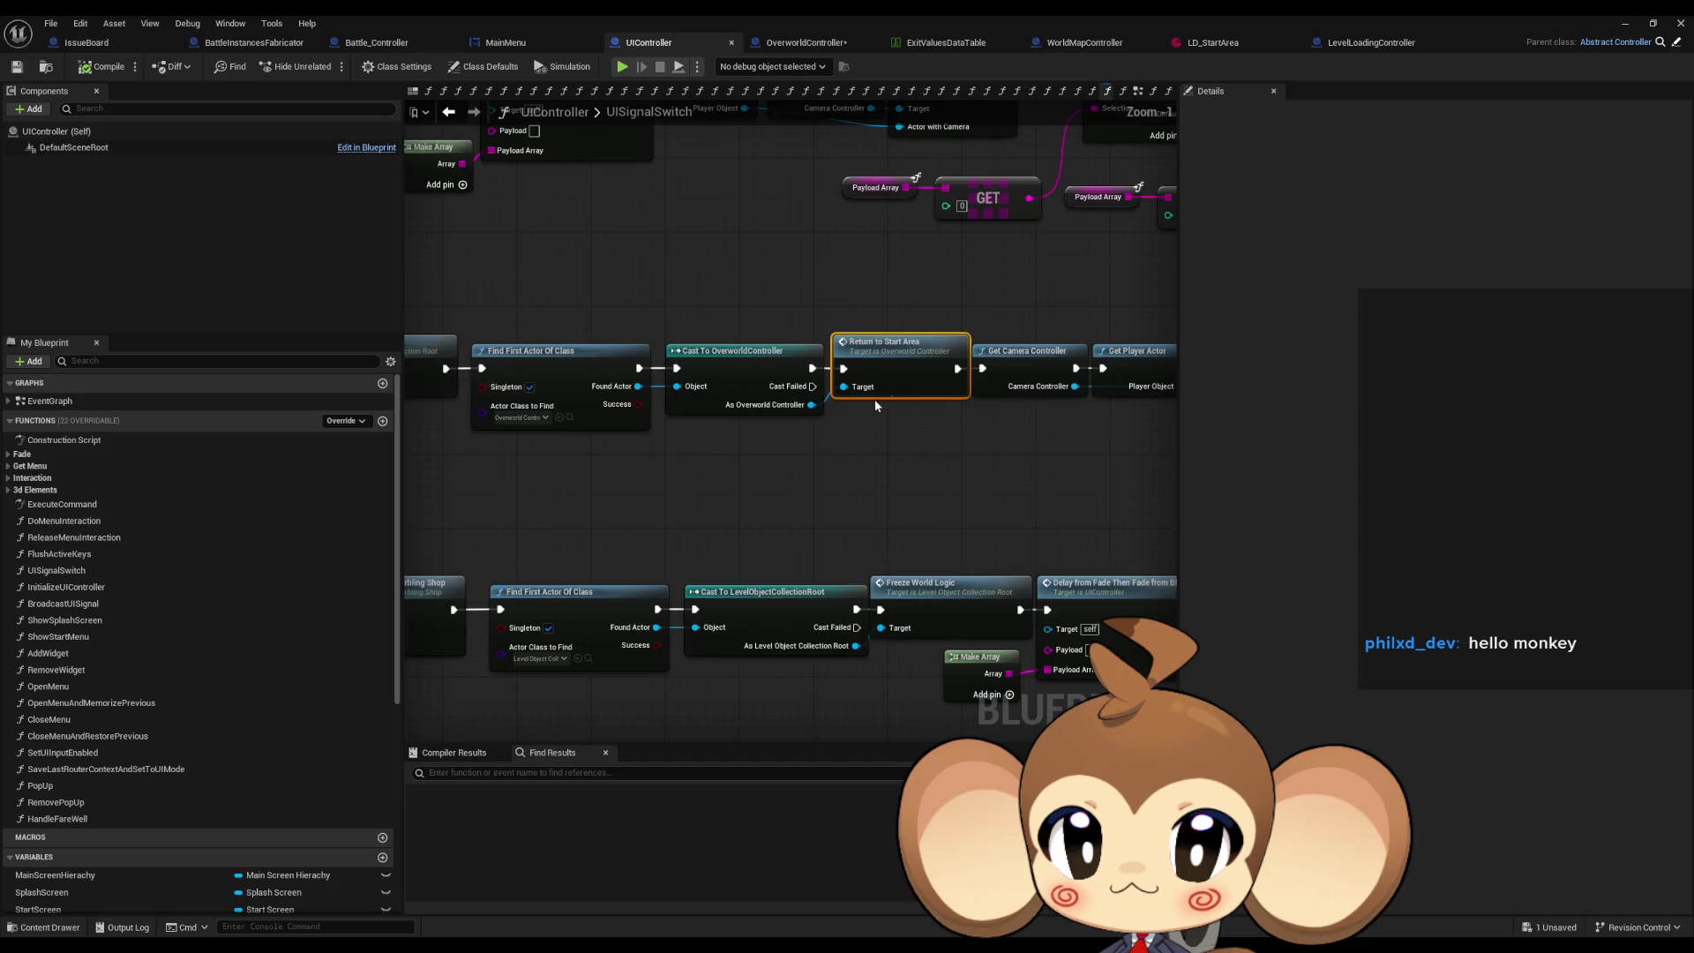
{"action": "double_click", "coordinate": [897, 352]}
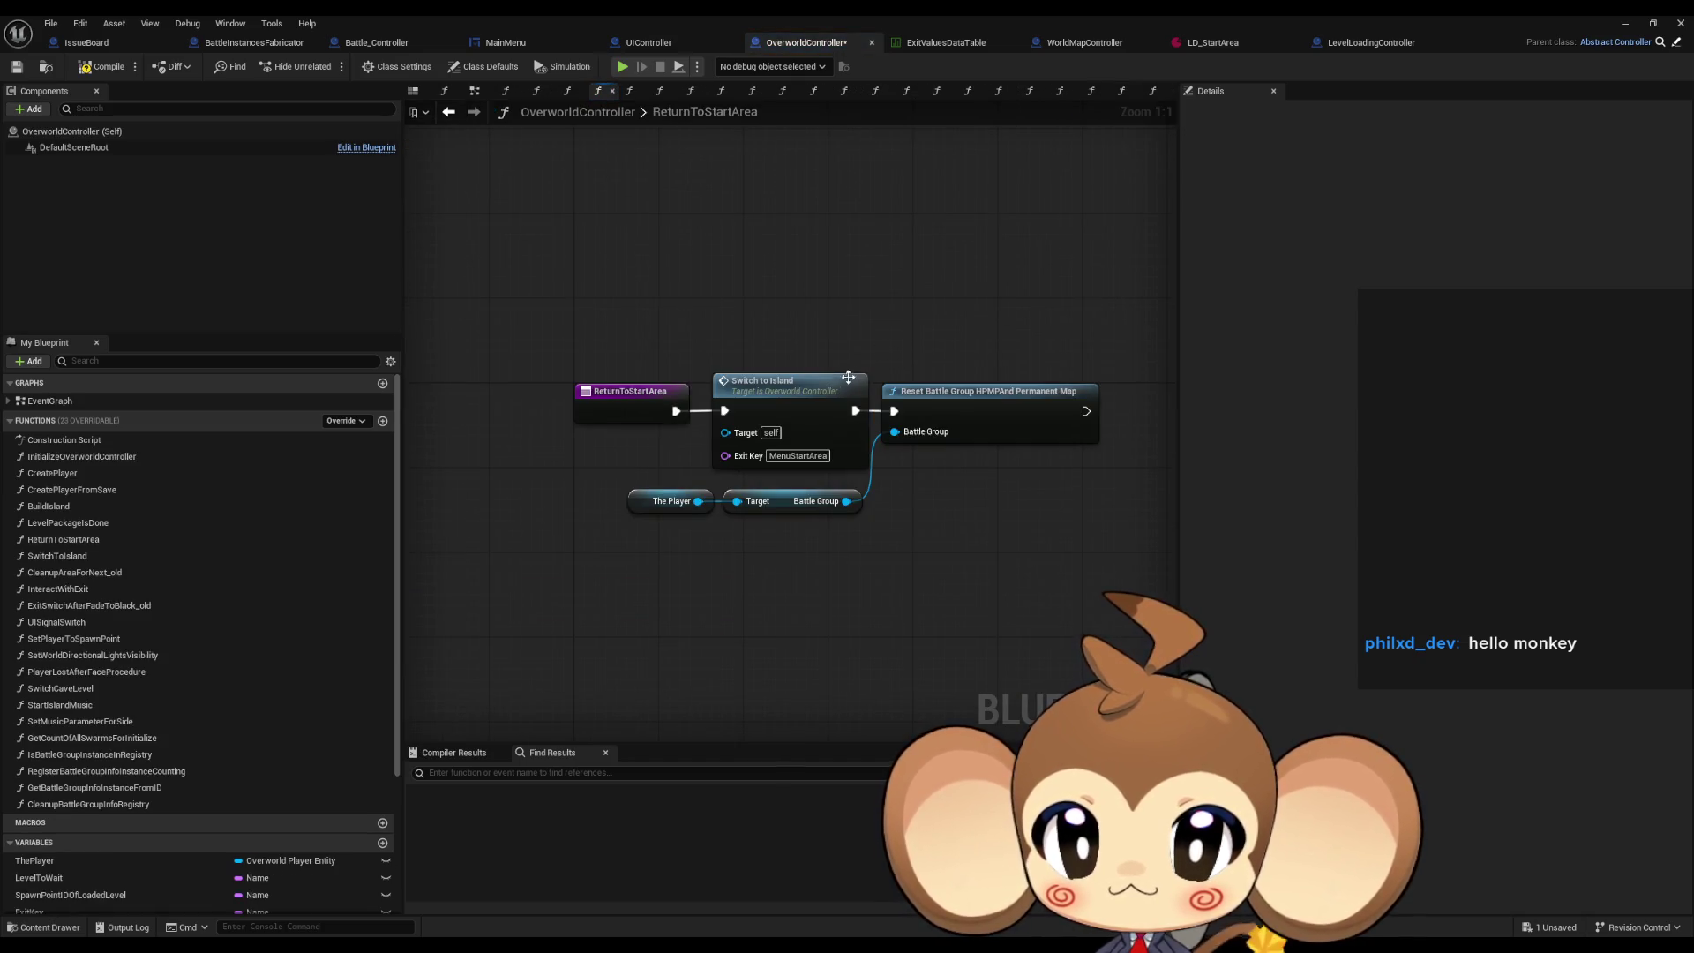
{"action": "double_click", "coordinate": [811, 396]}
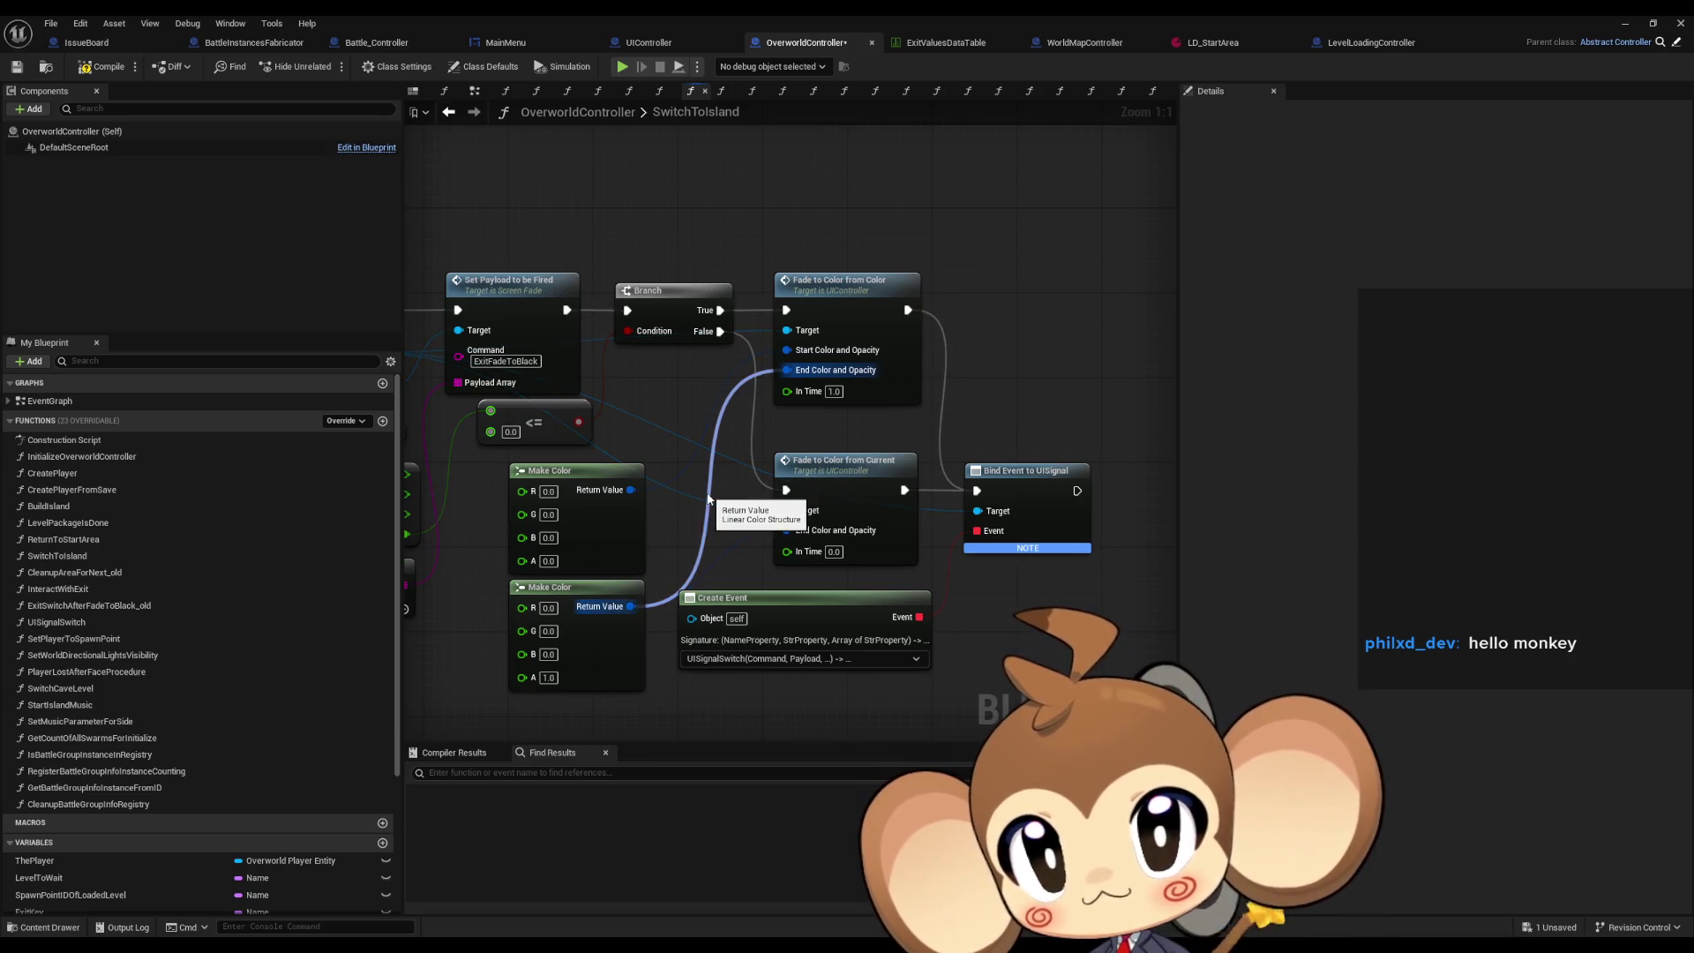
{"action": "left_click_drag", "start_coordinate": [860, 274], "coordinate": [1018, 330]}
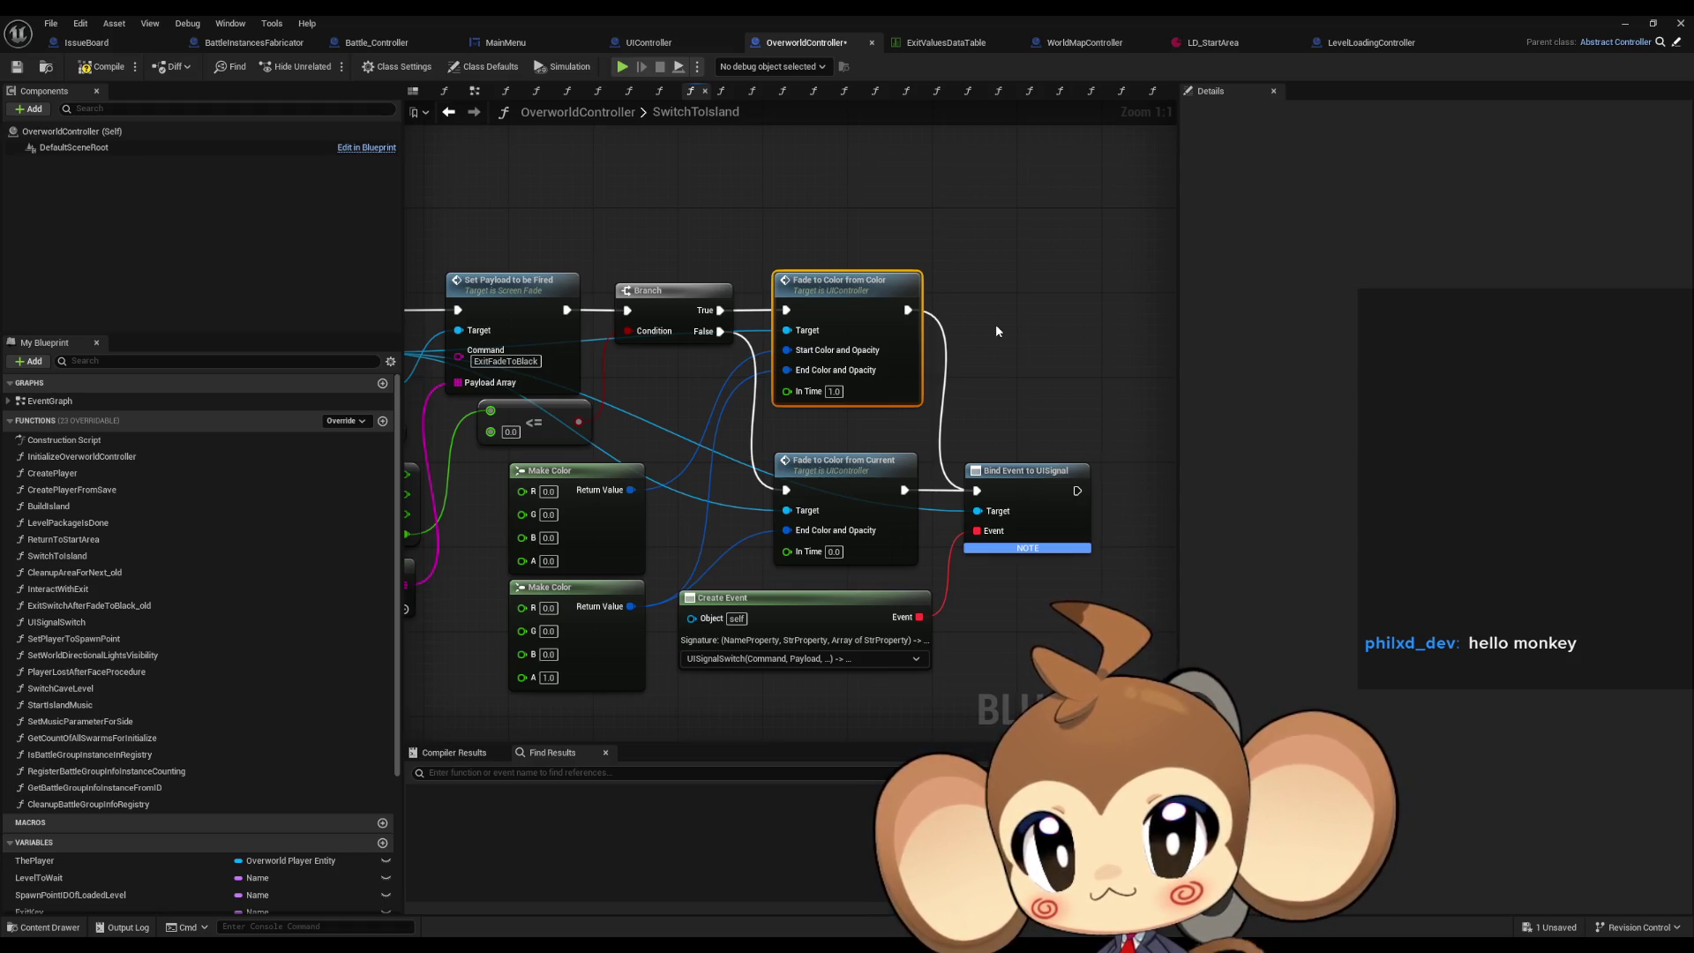
{"action": "left_click_drag", "start_coordinate": [996, 330], "coordinate": [1169, 297]}
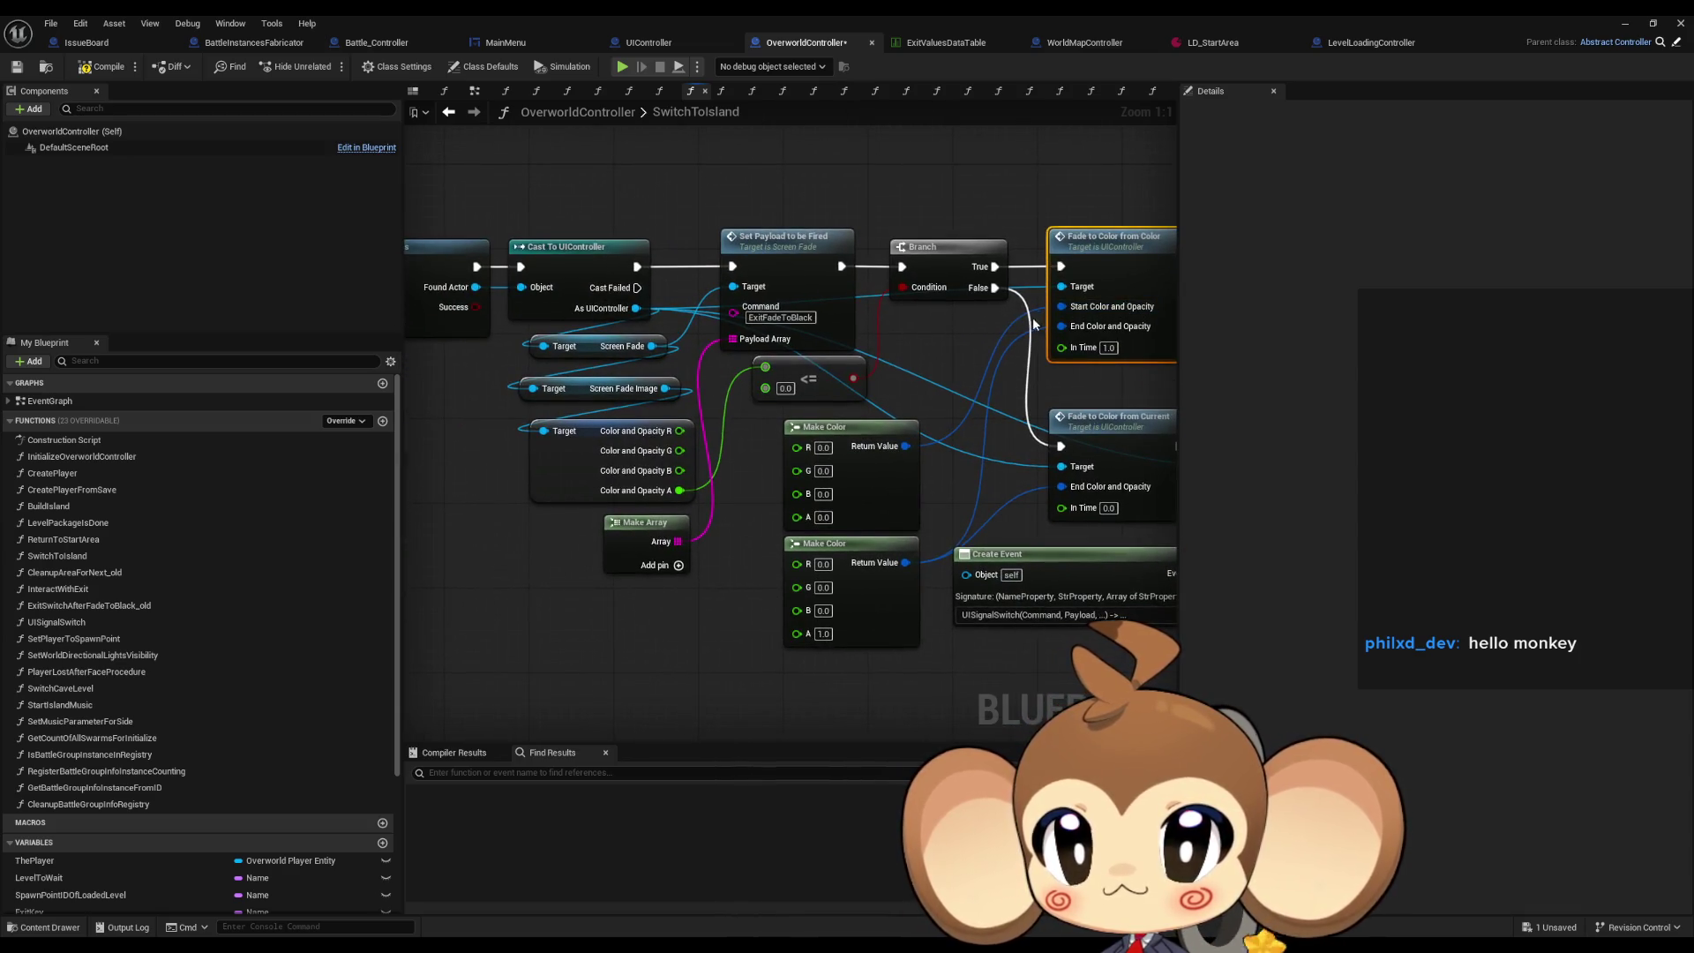
{"action": "left_click_drag", "start_coordinate": [1034, 325], "coordinate": [935, 330]}
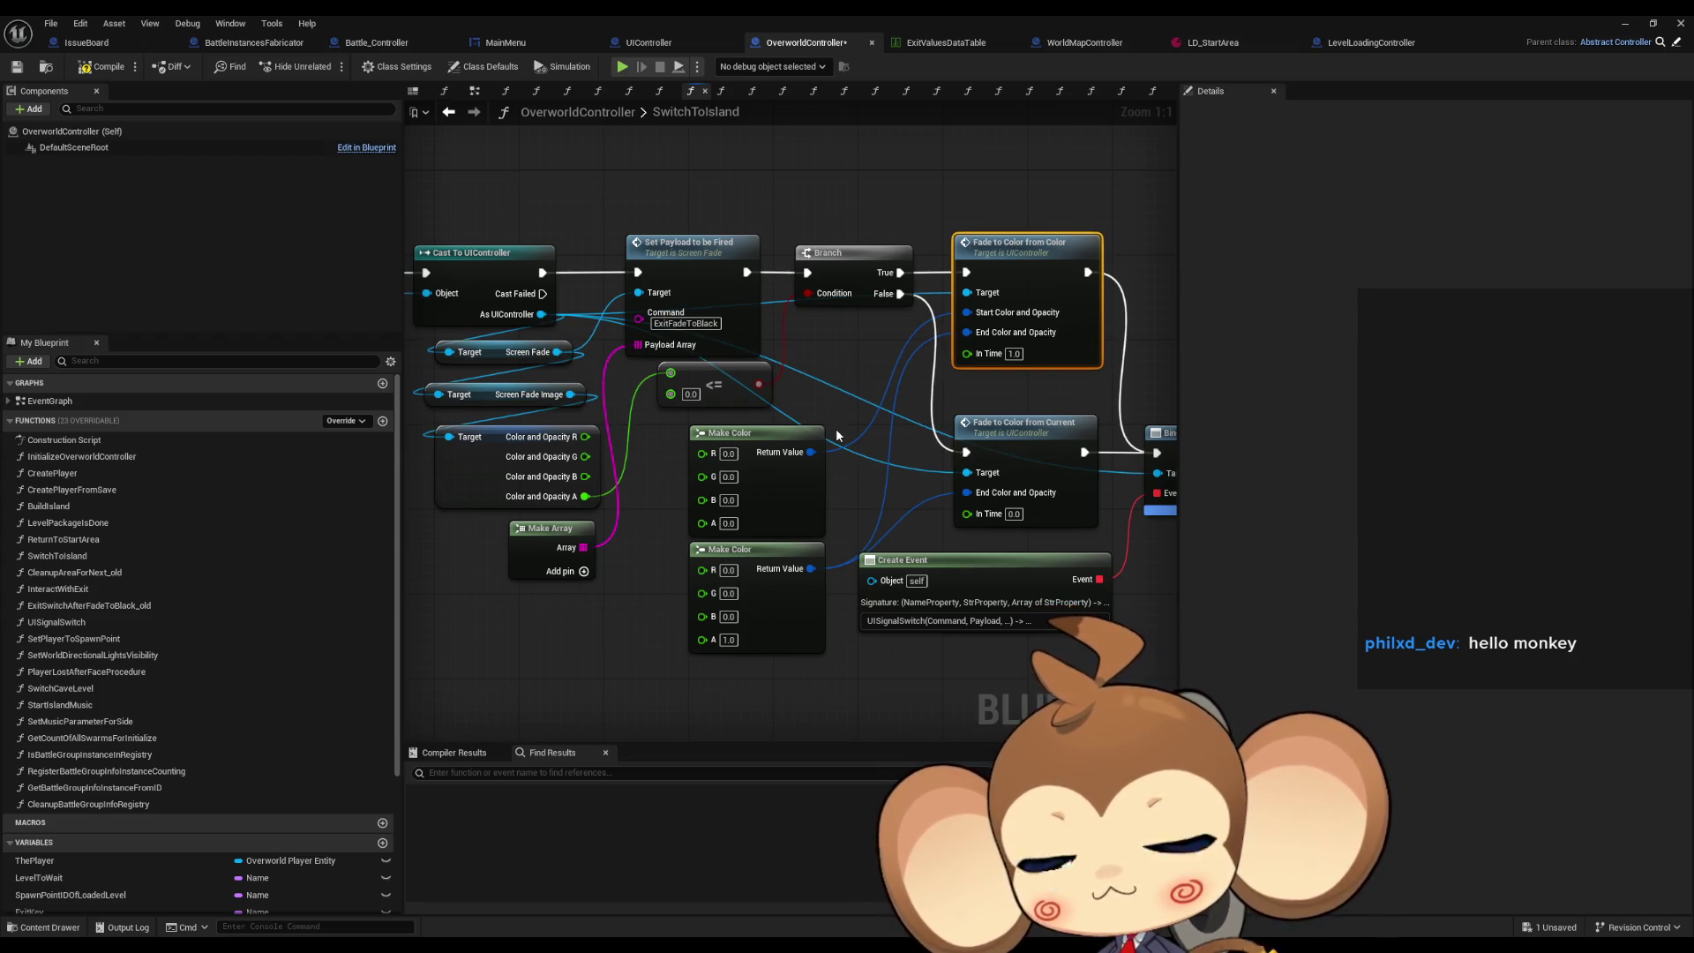
{"action": "left_click_drag", "start_coordinate": [837, 432], "coordinate": [704, 447]}
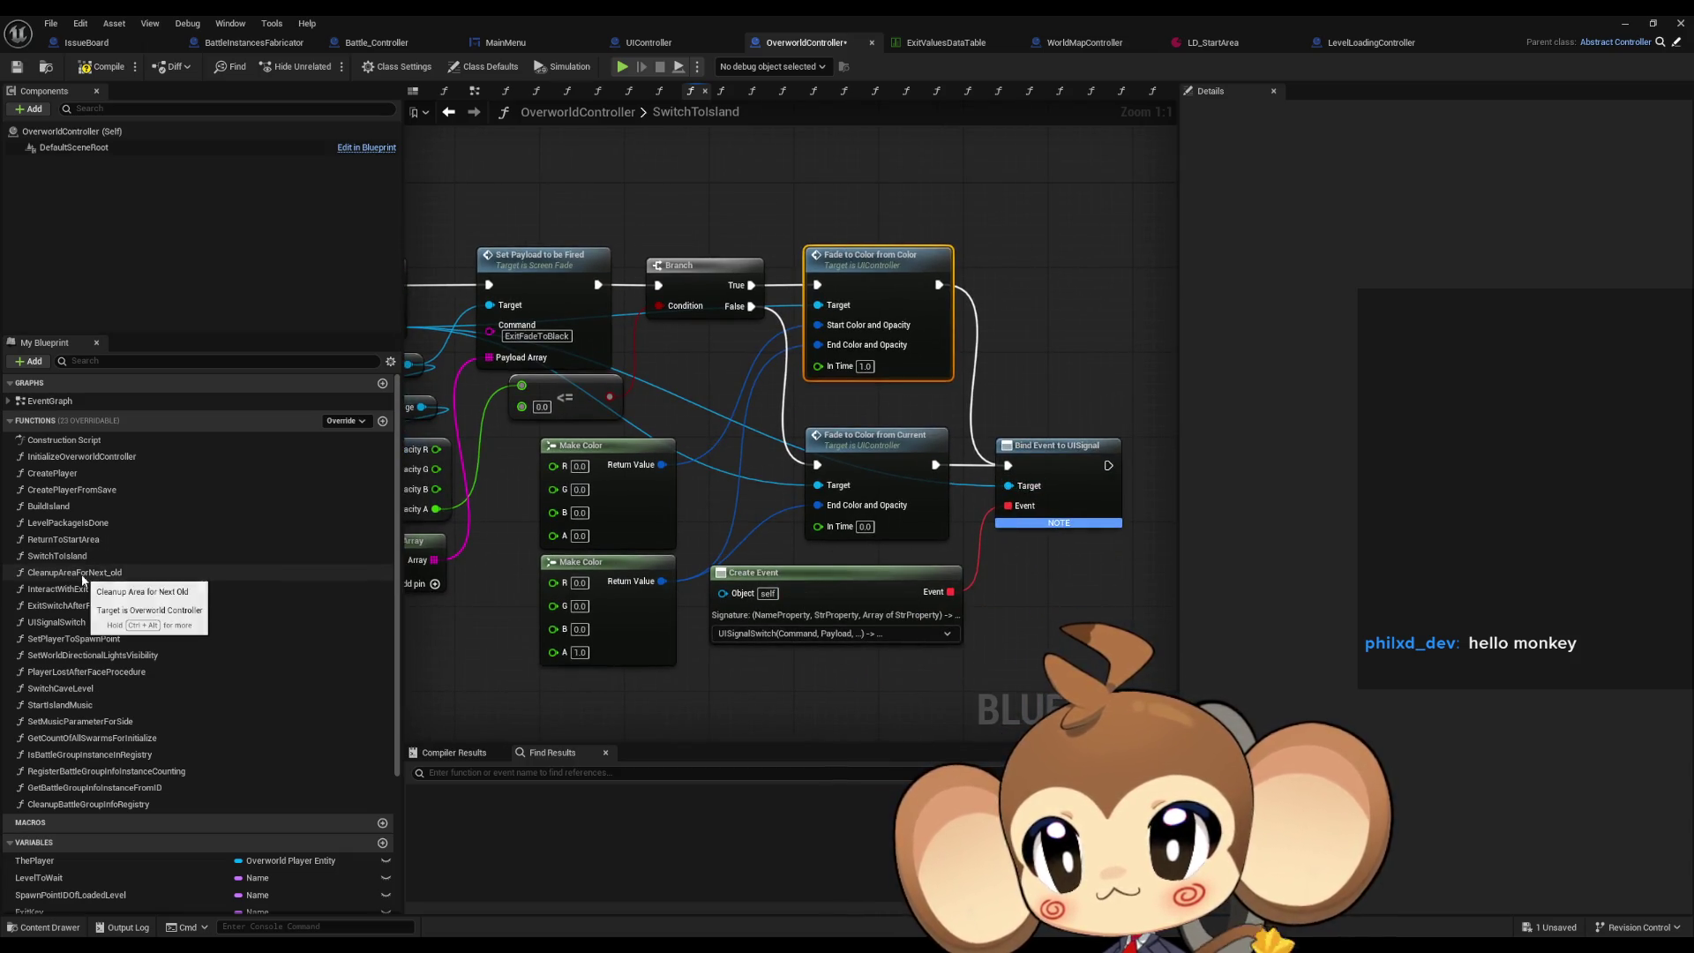
Drill from UISignalSwitch through ExitSwitchAfterFadeToBlack_old into the BuildIsland function graph.
{"action": "double_click", "coordinate": [69, 621]}
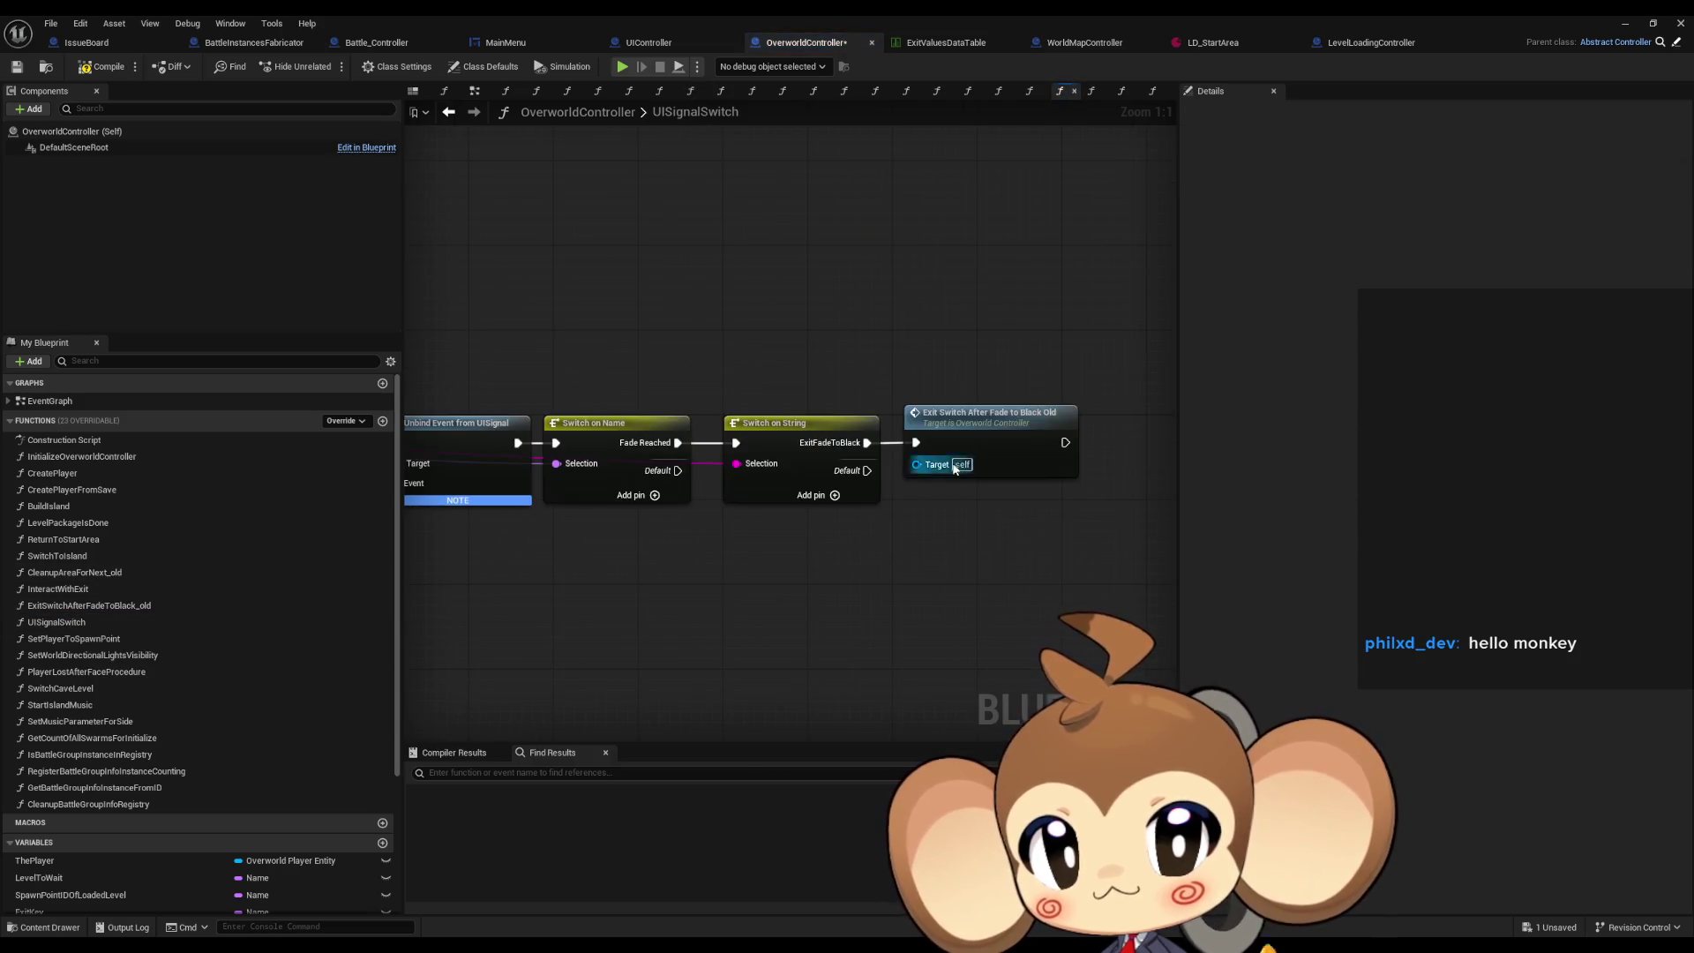
{"action": "double_click", "coordinate": [980, 436]}
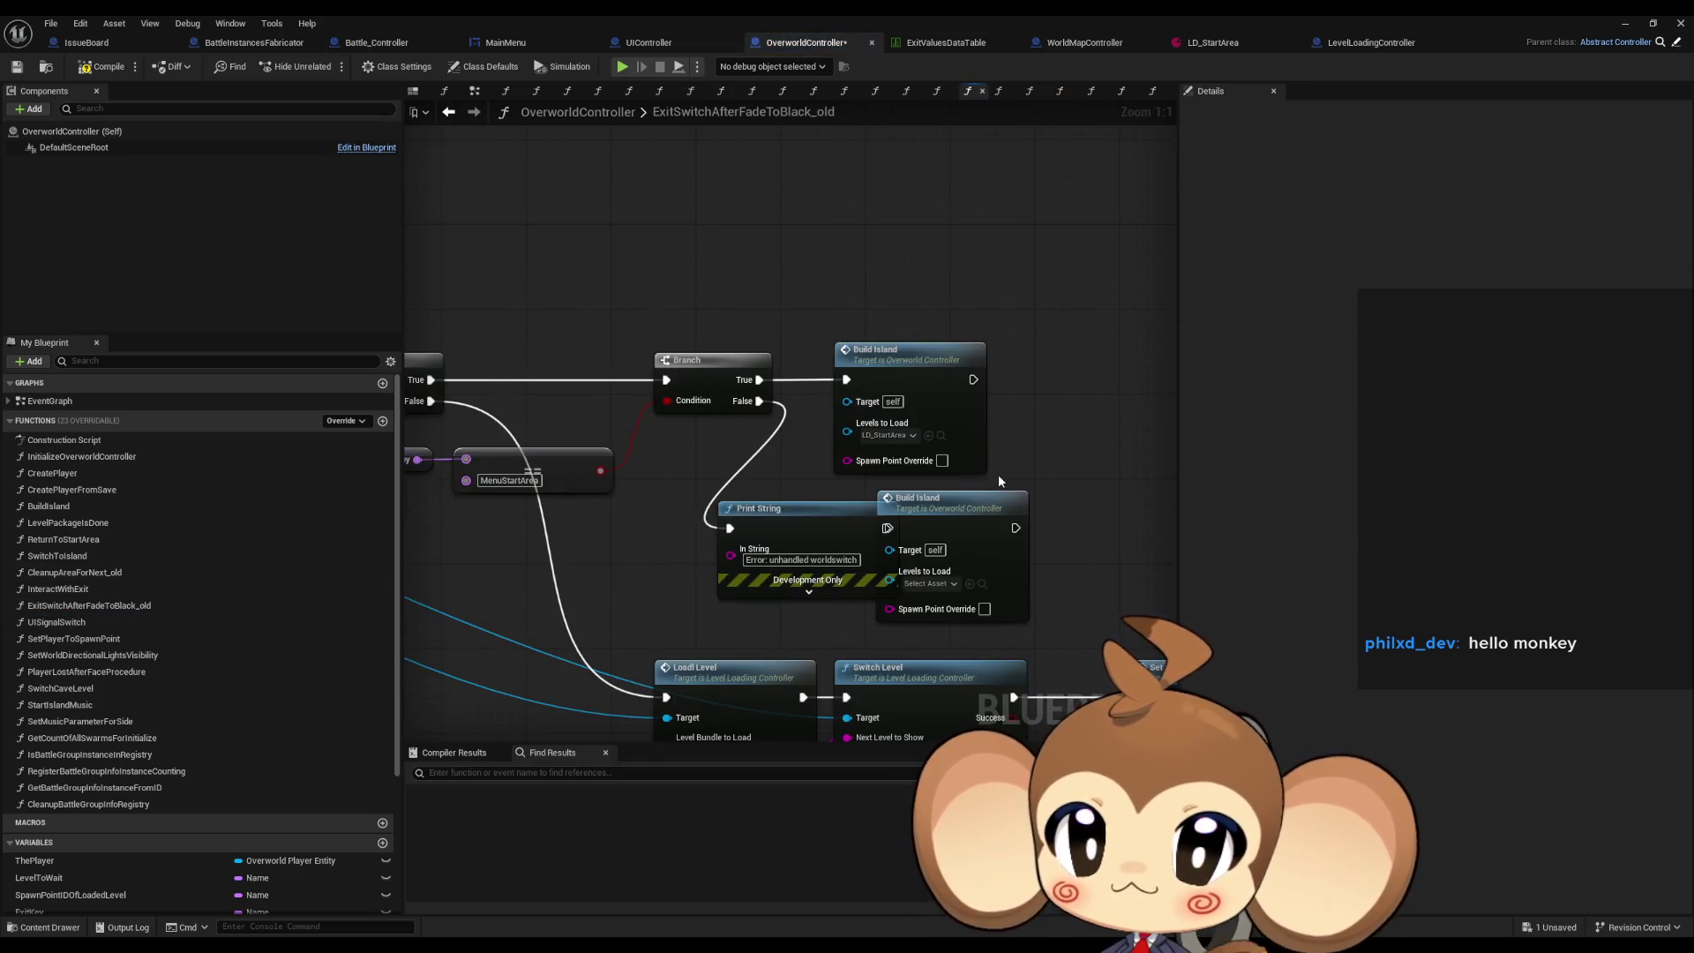
{"action": "left_click", "coordinate": [940, 367]}
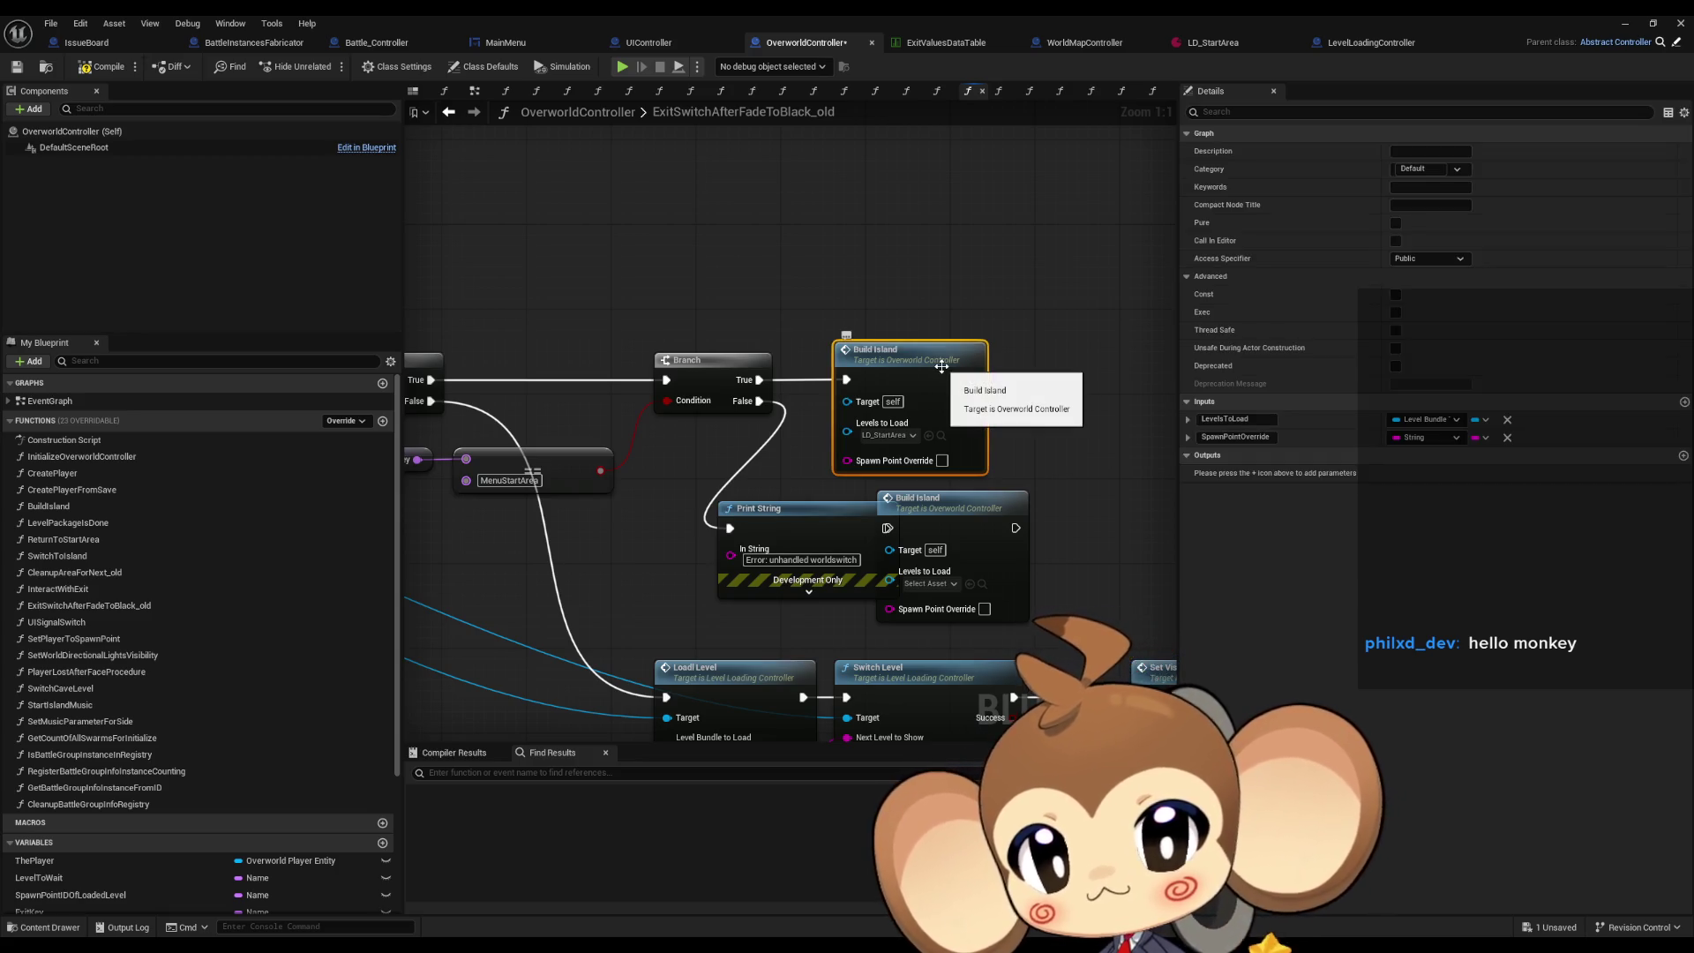
{"action": "double_click", "coordinate": [941, 366]}
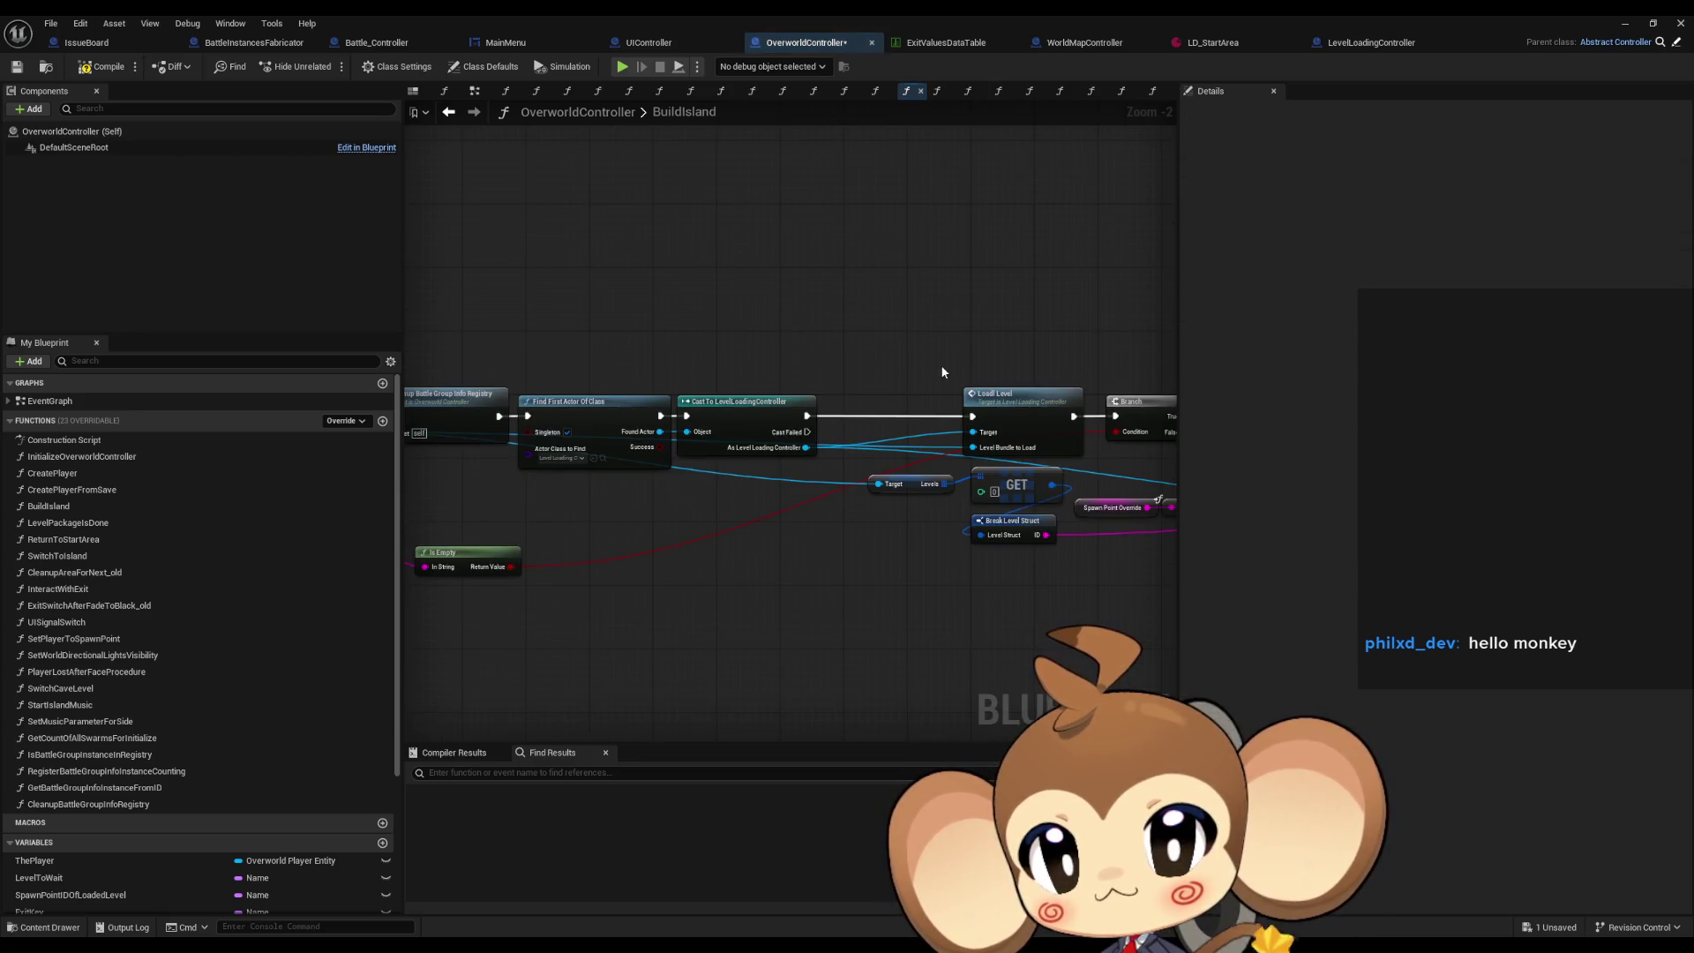
{"action": "scroll", "coordinate": [924, 404], "scroll_direction": "up", "scroll_amount": 5}
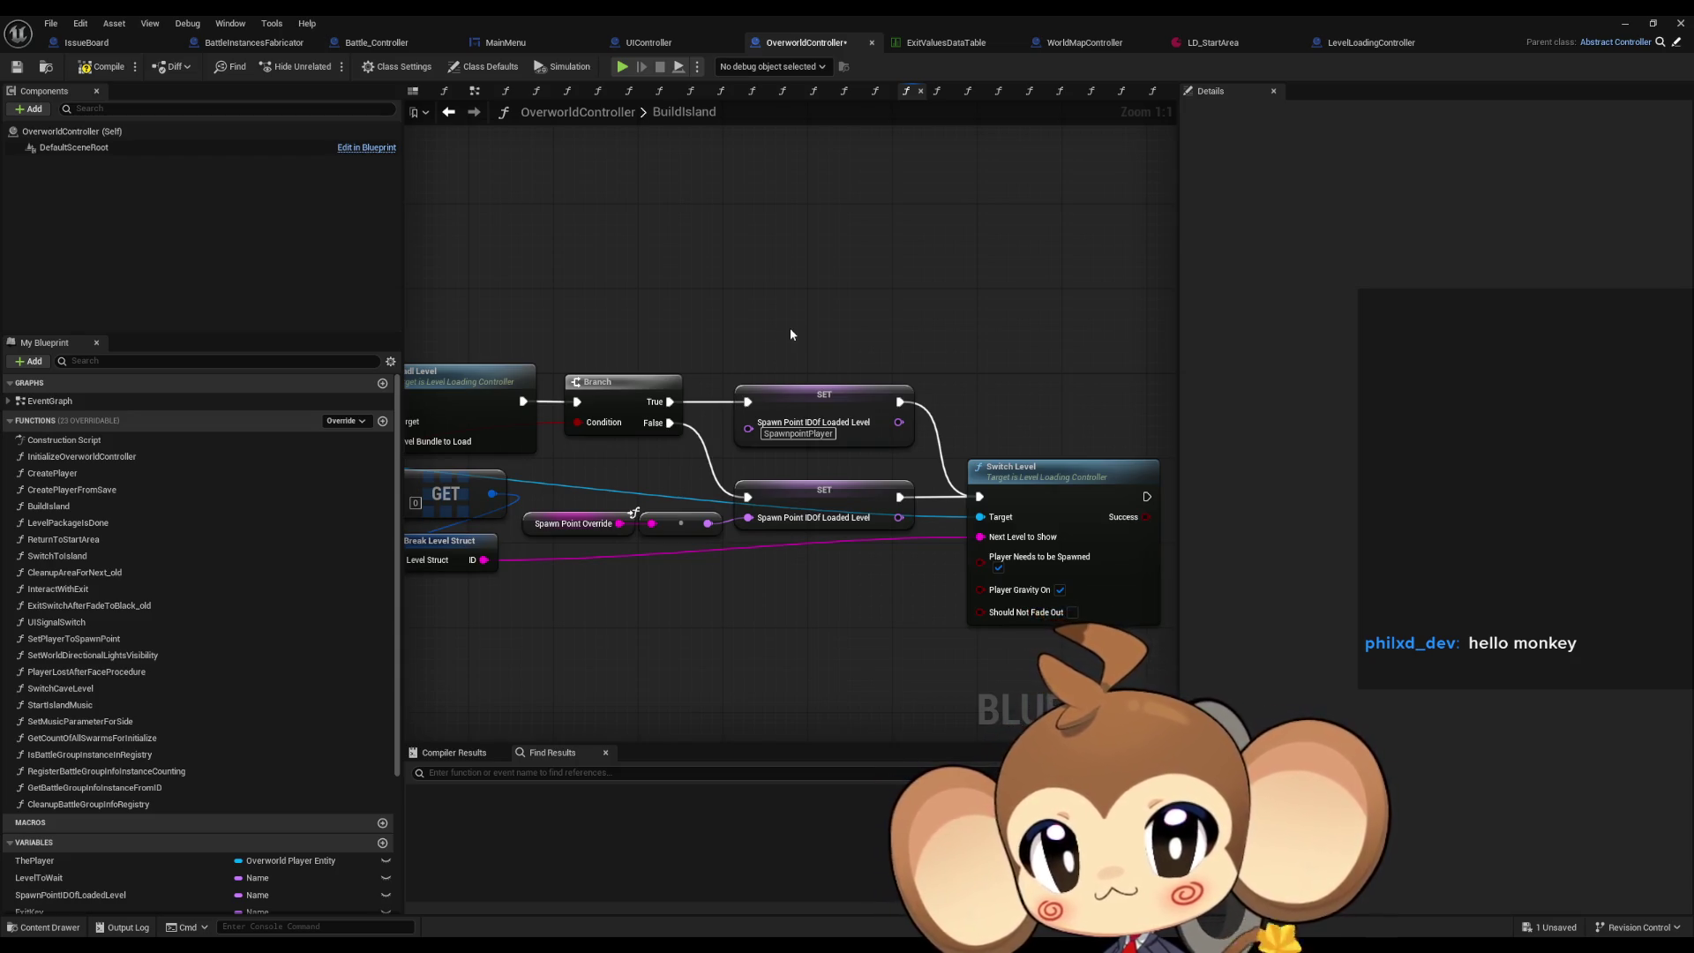
Pan across the BuildIsland graph from its start to the Load Level node.
{"action": "left_click_drag", "start_coordinate": [790, 335], "coordinate": [922, 371]}
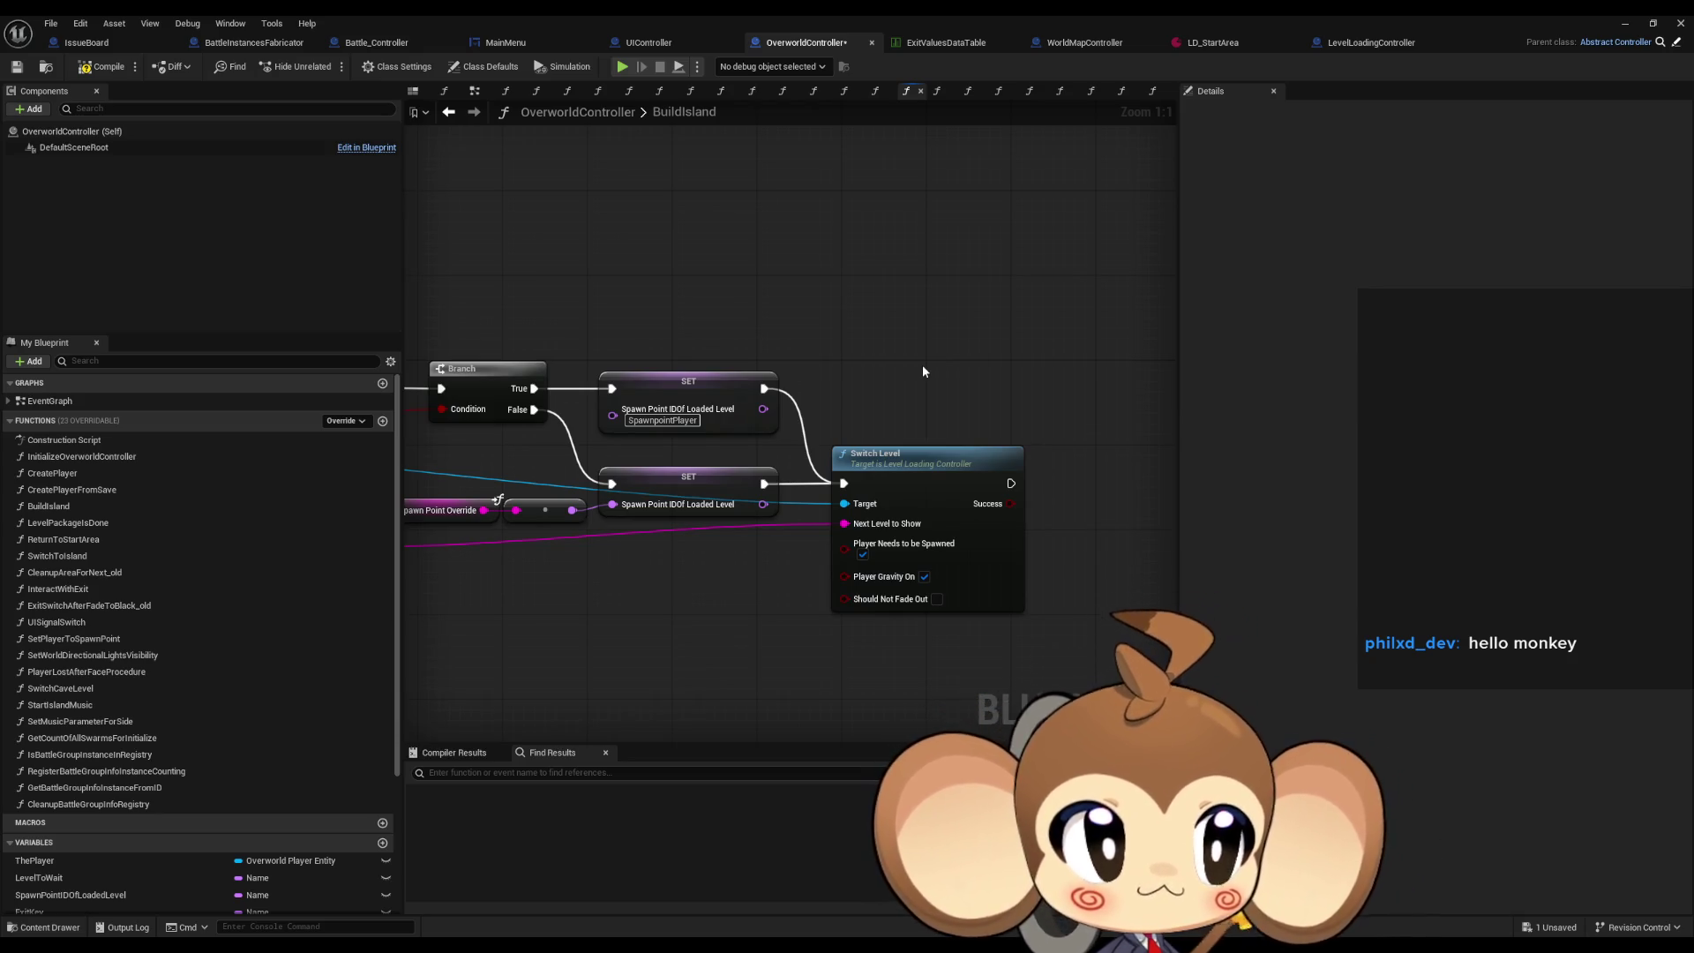
{"action": "scroll", "coordinate": [923, 371], "scroll_direction": "down", "scroll_amount": 2}
{"action": "left_click_drag", "start_coordinate": [847, 436], "coordinate": [908, 437]}
{"action": "scroll", "coordinate": [618, 402], "scroll_direction": "up", "scroll_amount": 2}
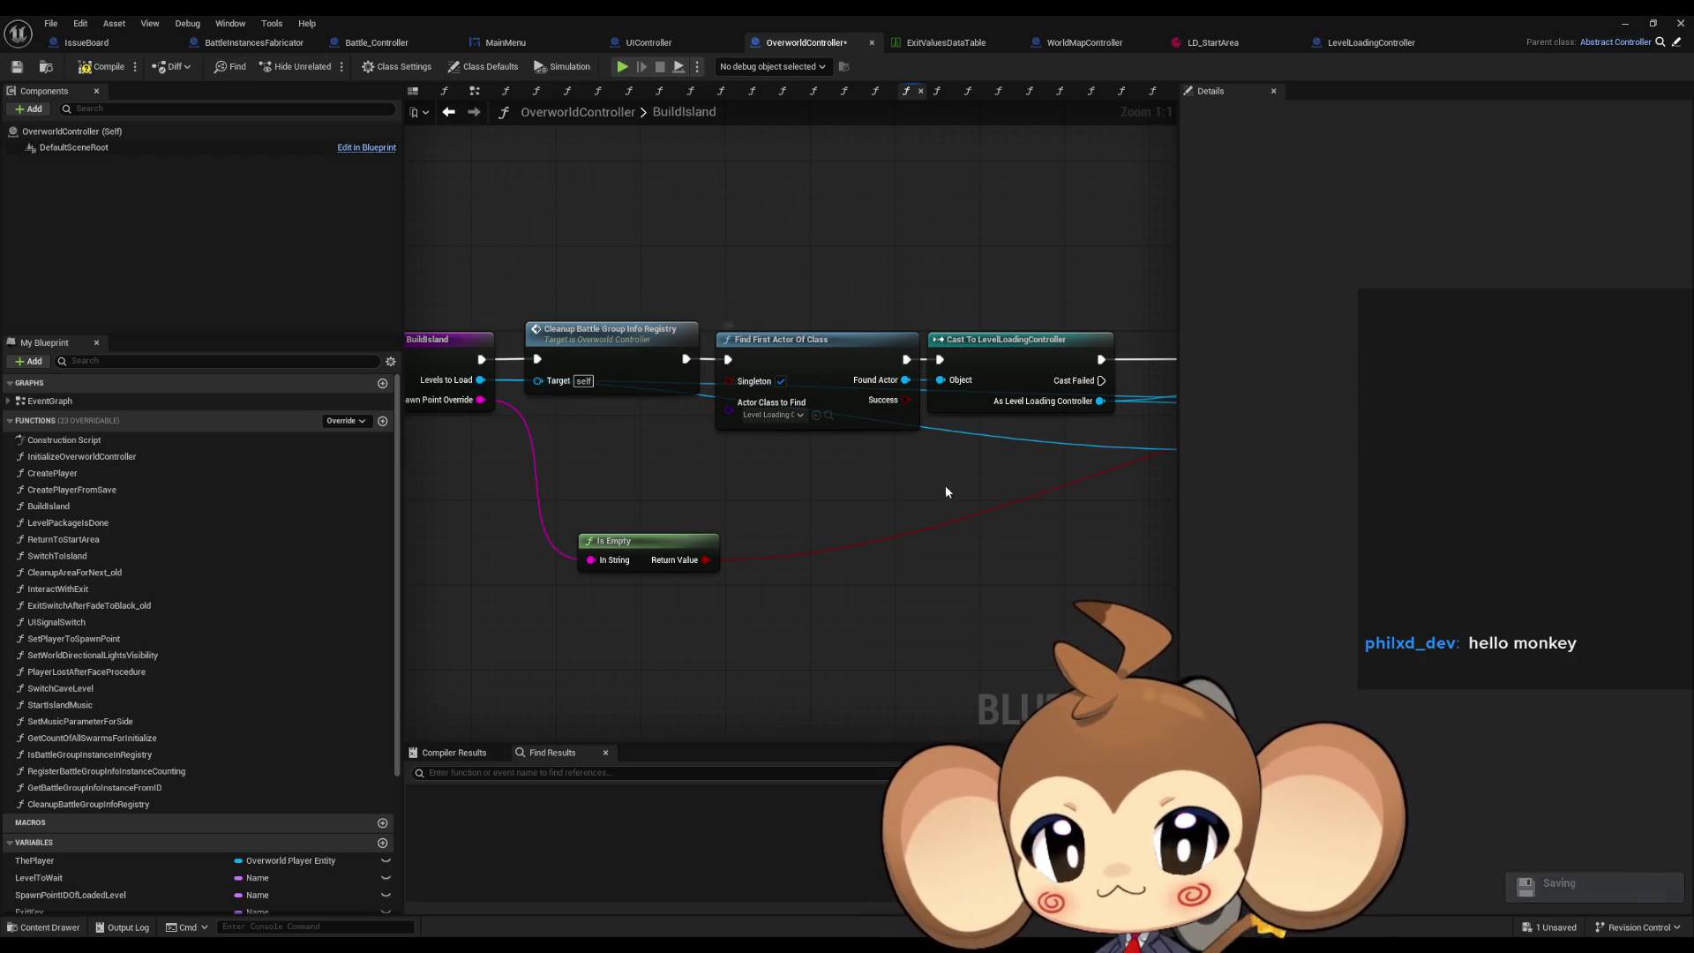
{"action": "mouse_move", "coordinate": [945, 485]}
{"action": "left_mouse_down"}
{"action": "mouse_move", "coordinate": [1135, 488]}
{"action": "mouse_move", "coordinate": [611, 501]}
{"action": "mouse_move", "coordinate": [661, 495]}
{"action": "mouse_move", "coordinate": [519, 407]}
{"action": "left_mouse_up"}
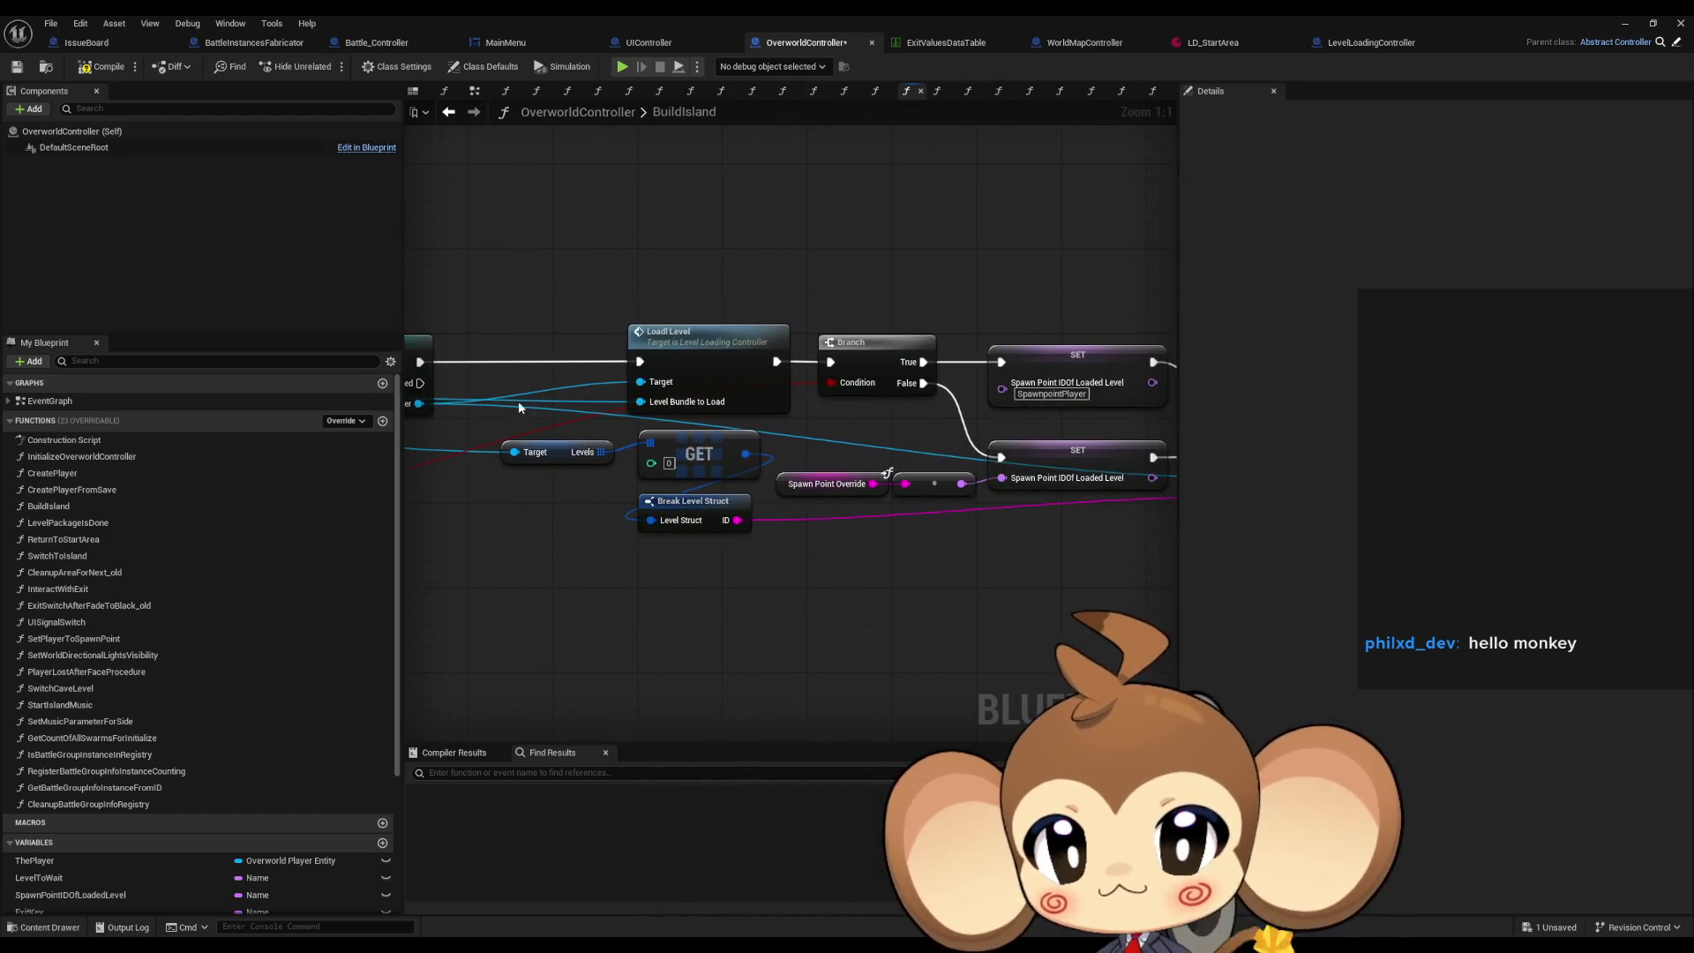
{"action": "left_click", "coordinate": [715, 357]}
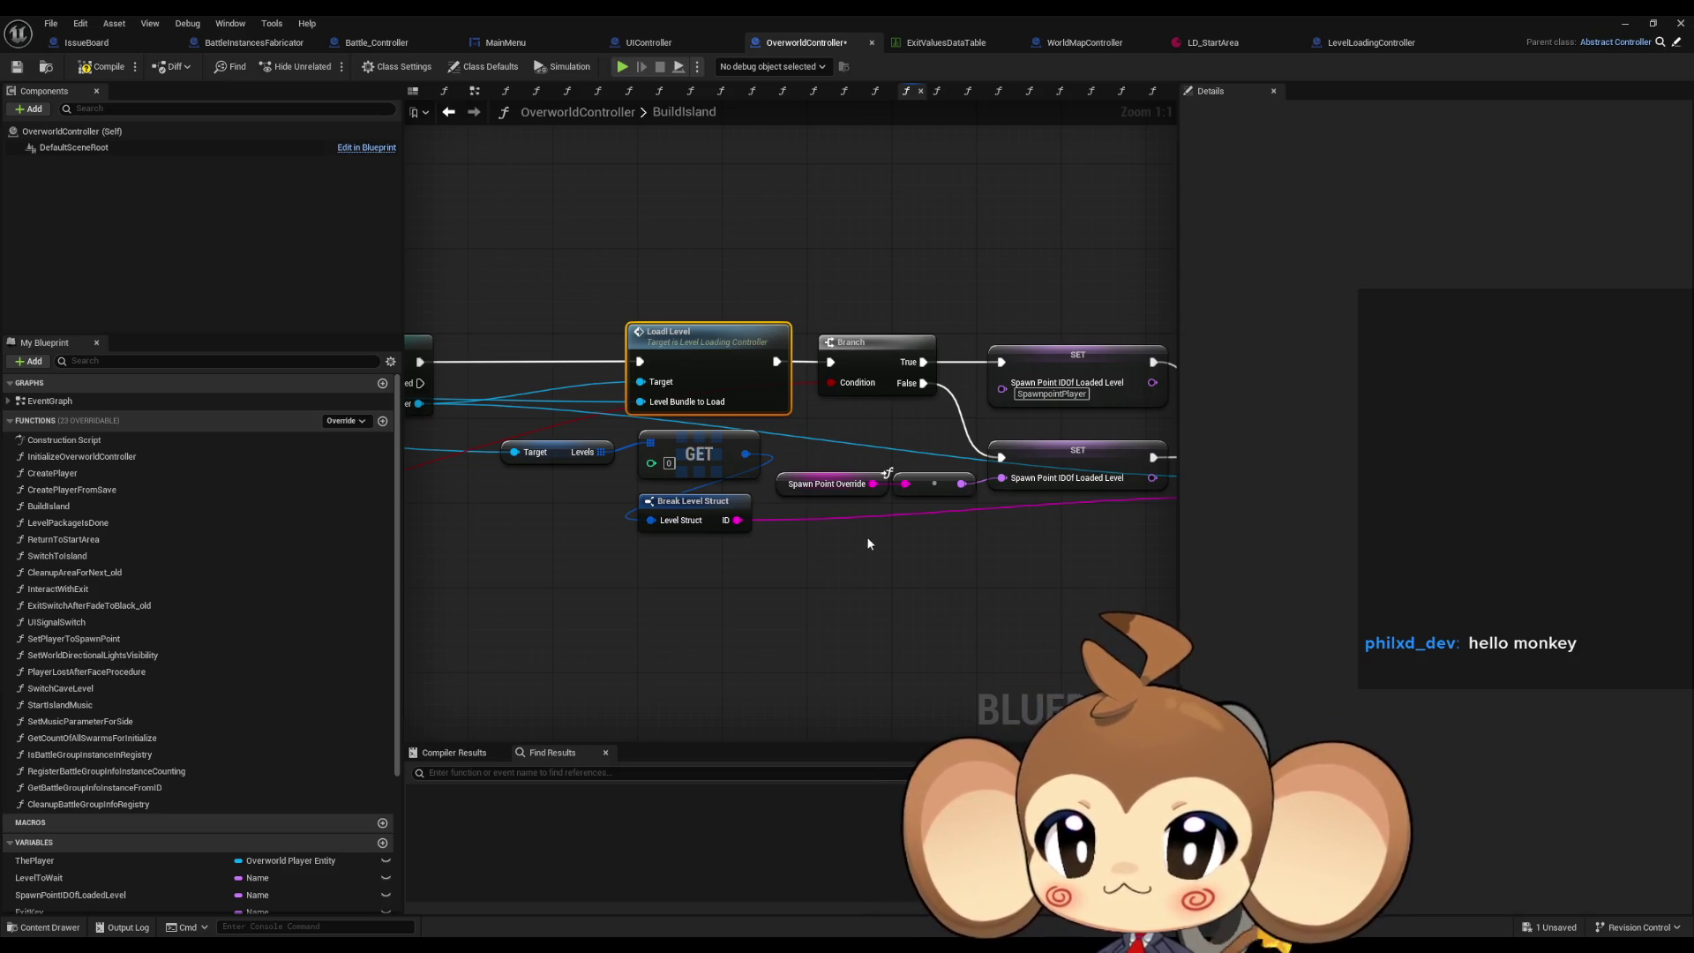
Inspect Switch Level's inputs and pull a new action off its Success output.
{"action": "left_click_drag", "start_coordinate": [876, 532], "coordinate": [673, 548]}
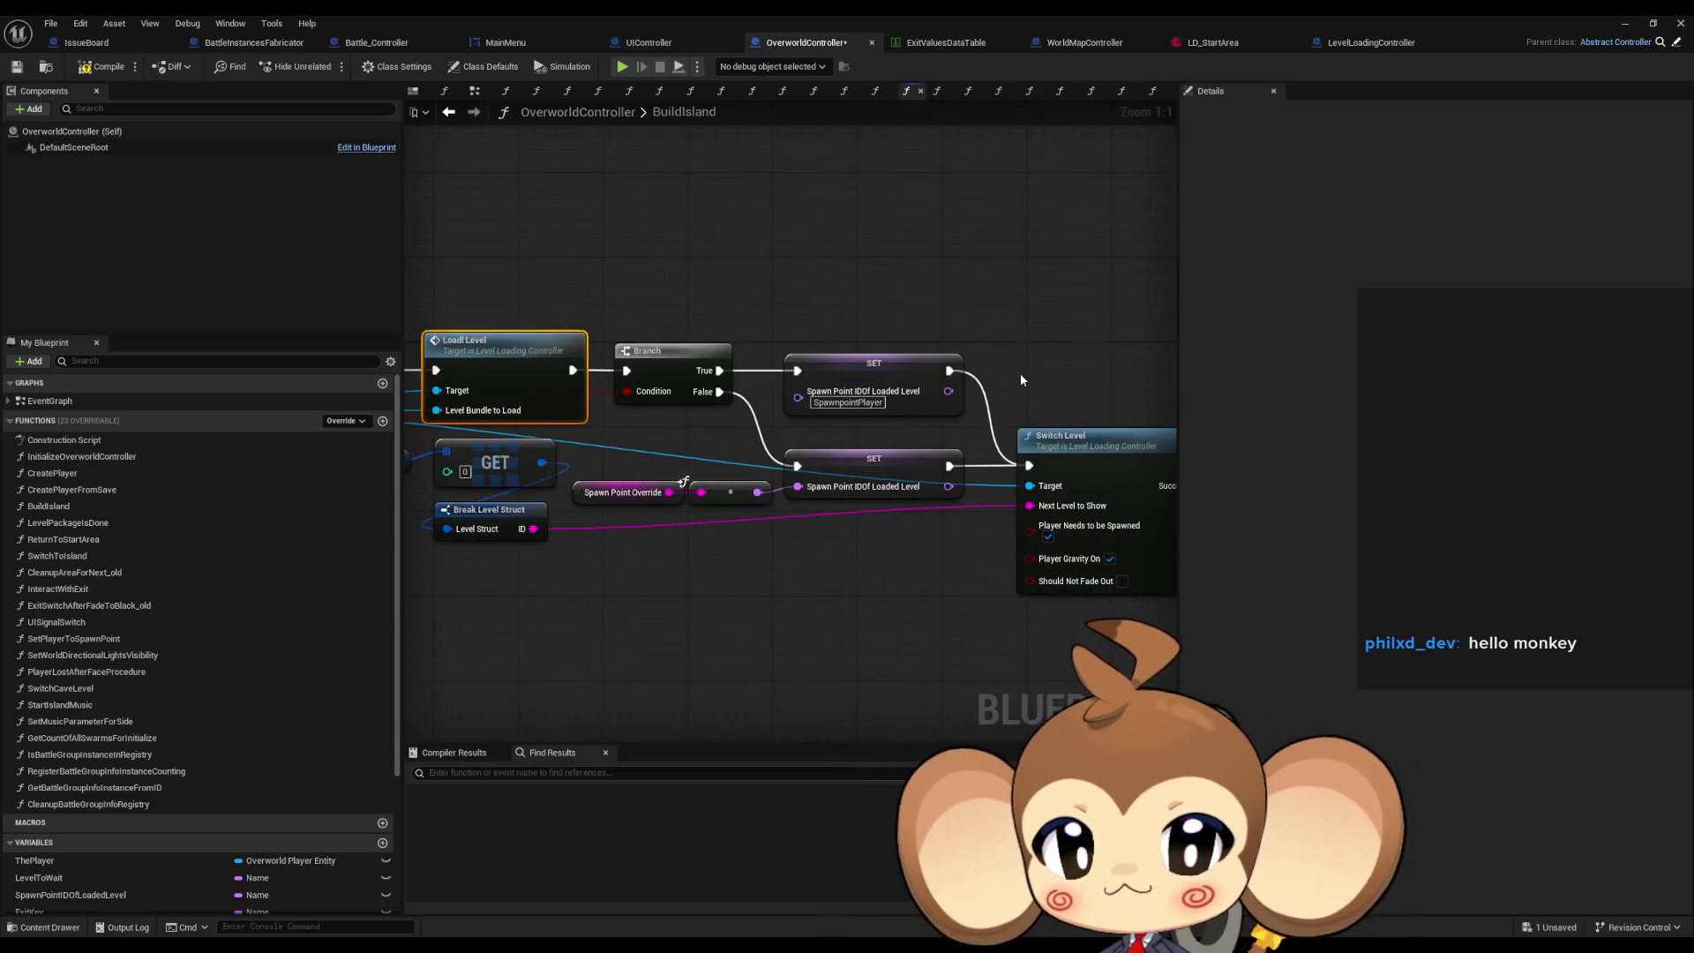
{"action": "mouse_move", "coordinate": [1052, 399]}
{"action": "left_mouse_down"}
{"action": "mouse_move", "coordinate": [865, 349]}
{"action": "mouse_move", "coordinate": [939, 426]}
{"action": "left_mouse_up"}
{"action": "left_click_drag", "start_coordinate": [808, 468], "coordinate": [997, 473]}
{"action": "left_click_drag", "start_coordinate": [699, 427], "coordinate": [809, 534]}
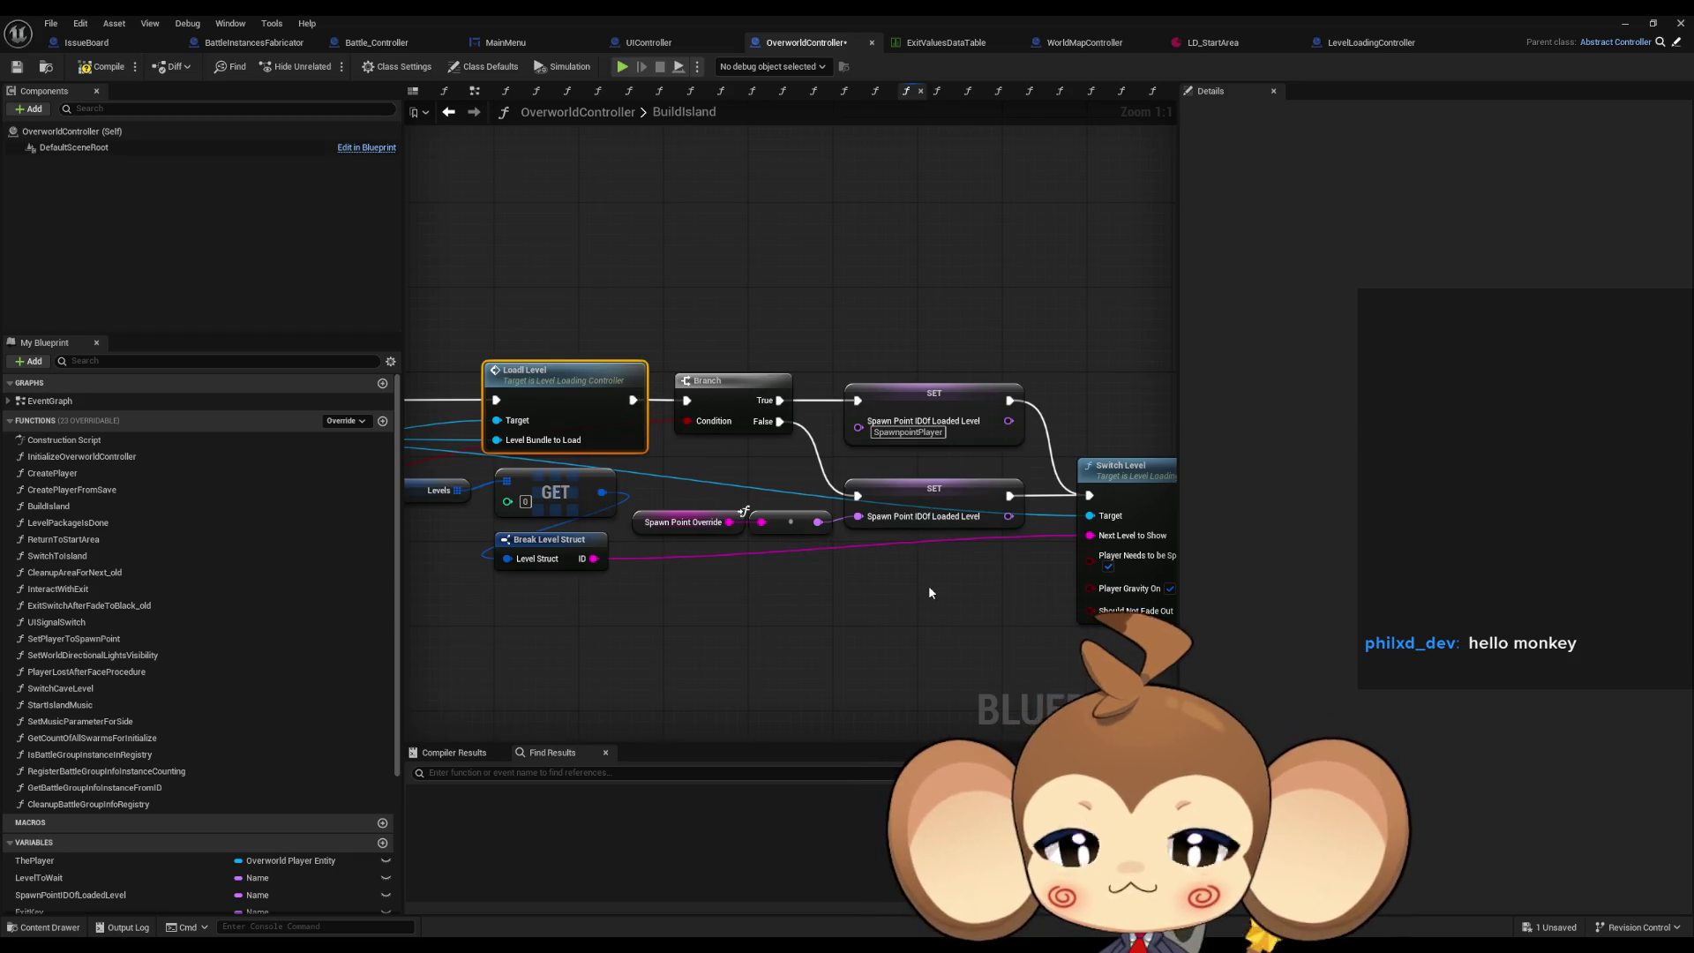
{"action": "left_click_drag", "start_coordinate": [928, 584], "coordinate": [827, 578]}
{"action": "left_click_drag", "start_coordinate": [682, 607], "coordinate": [850, 588]}
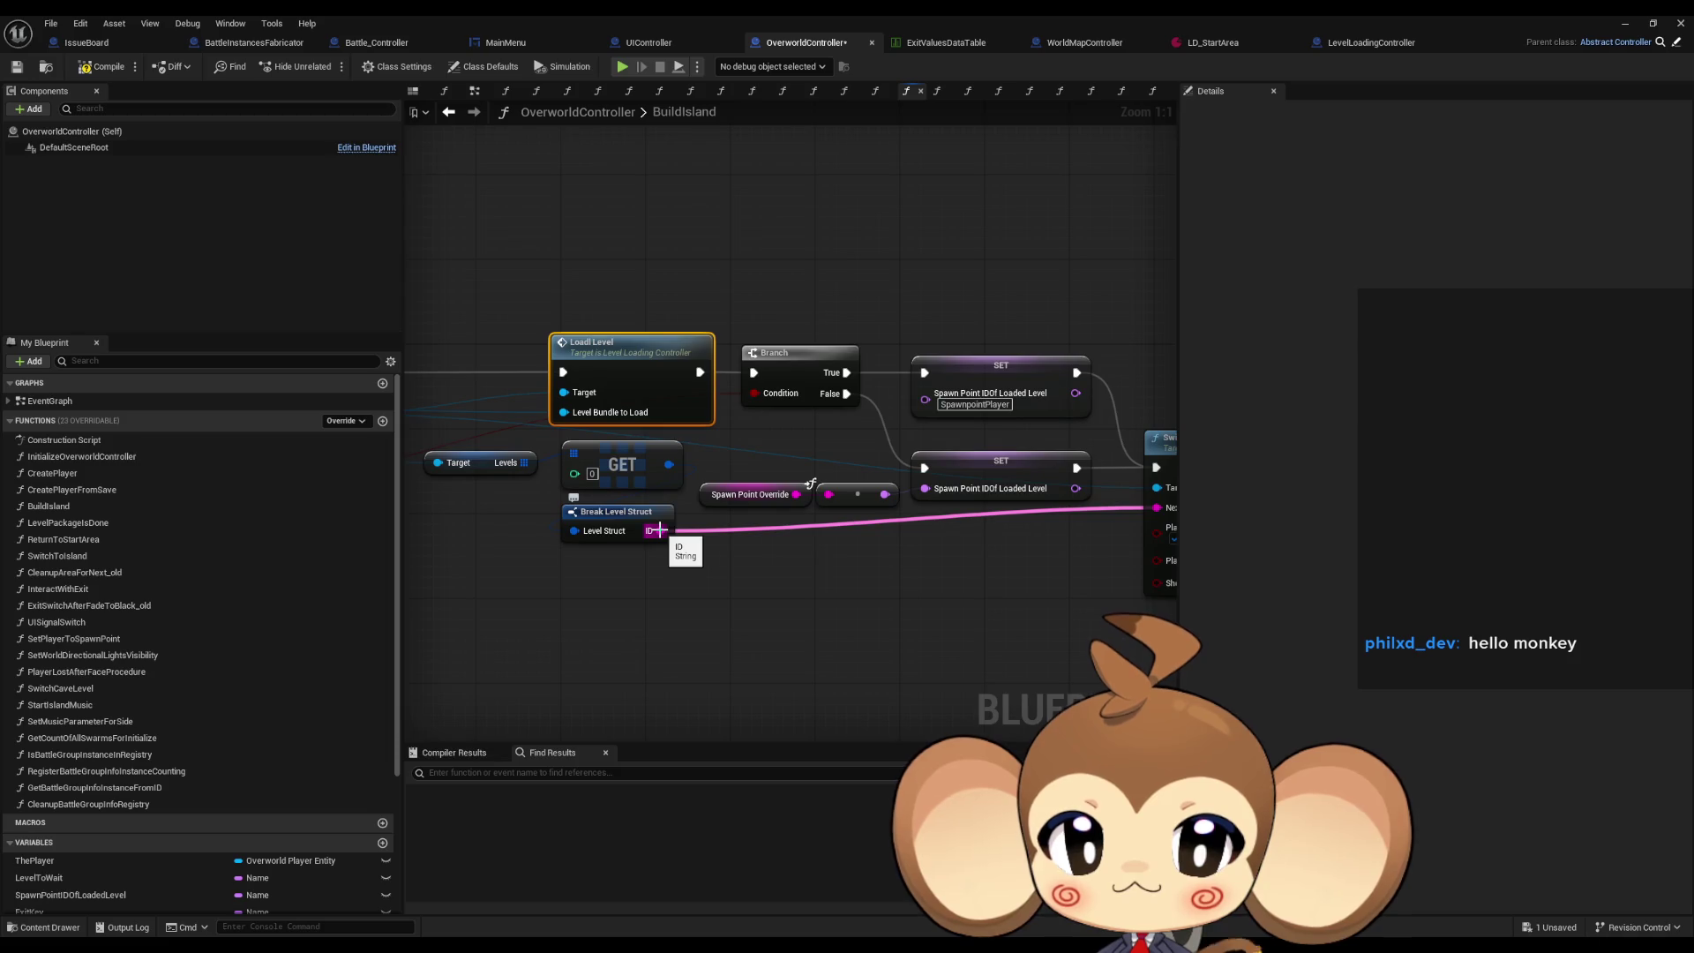
{"action": "left_click_drag", "start_coordinate": [711, 383], "coordinate": [466, 353]}
{"action": "left_click_drag", "start_coordinate": [1080, 438], "coordinate": [1116, 497]}
Add a Print String after Switch Level's Success with a string wired into In String.
{"action": "type", "text": "print"}
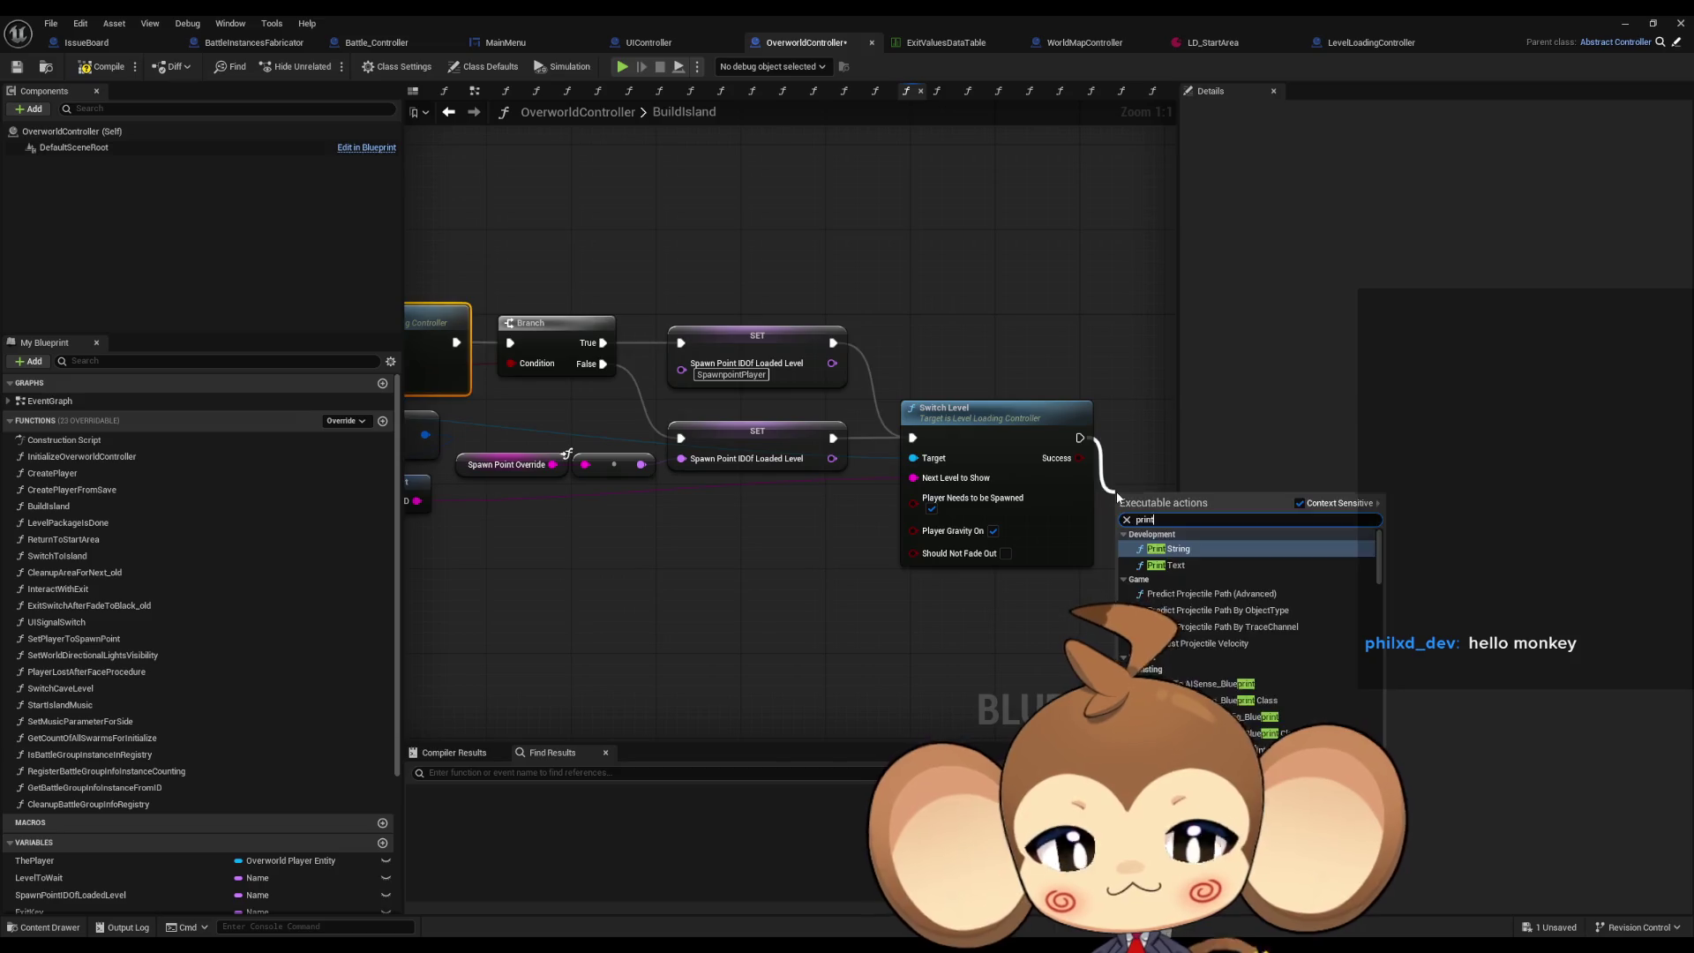
{"action": "left_click", "coordinate": [1156, 545]}
{"action": "mouse_move", "coordinate": [418, 498]}
{"action": "left_mouse_down"}
{"action": "mouse_move", "coordinate": [1015, 547]}
{"action": "mouse_move", "coordinate": [1125, 534]}
{"action": "left_mouse_up"}
{"action": "mouse_move", "coordinate": [1146, 494]}
{"action": "left_mouse_down"}
{"action": "mouse_move", "coordinate": [1156, 566]}
{"action": "mouse_move", "coordinate": [1079, 631]}
{"action": "left_mouse_up"}
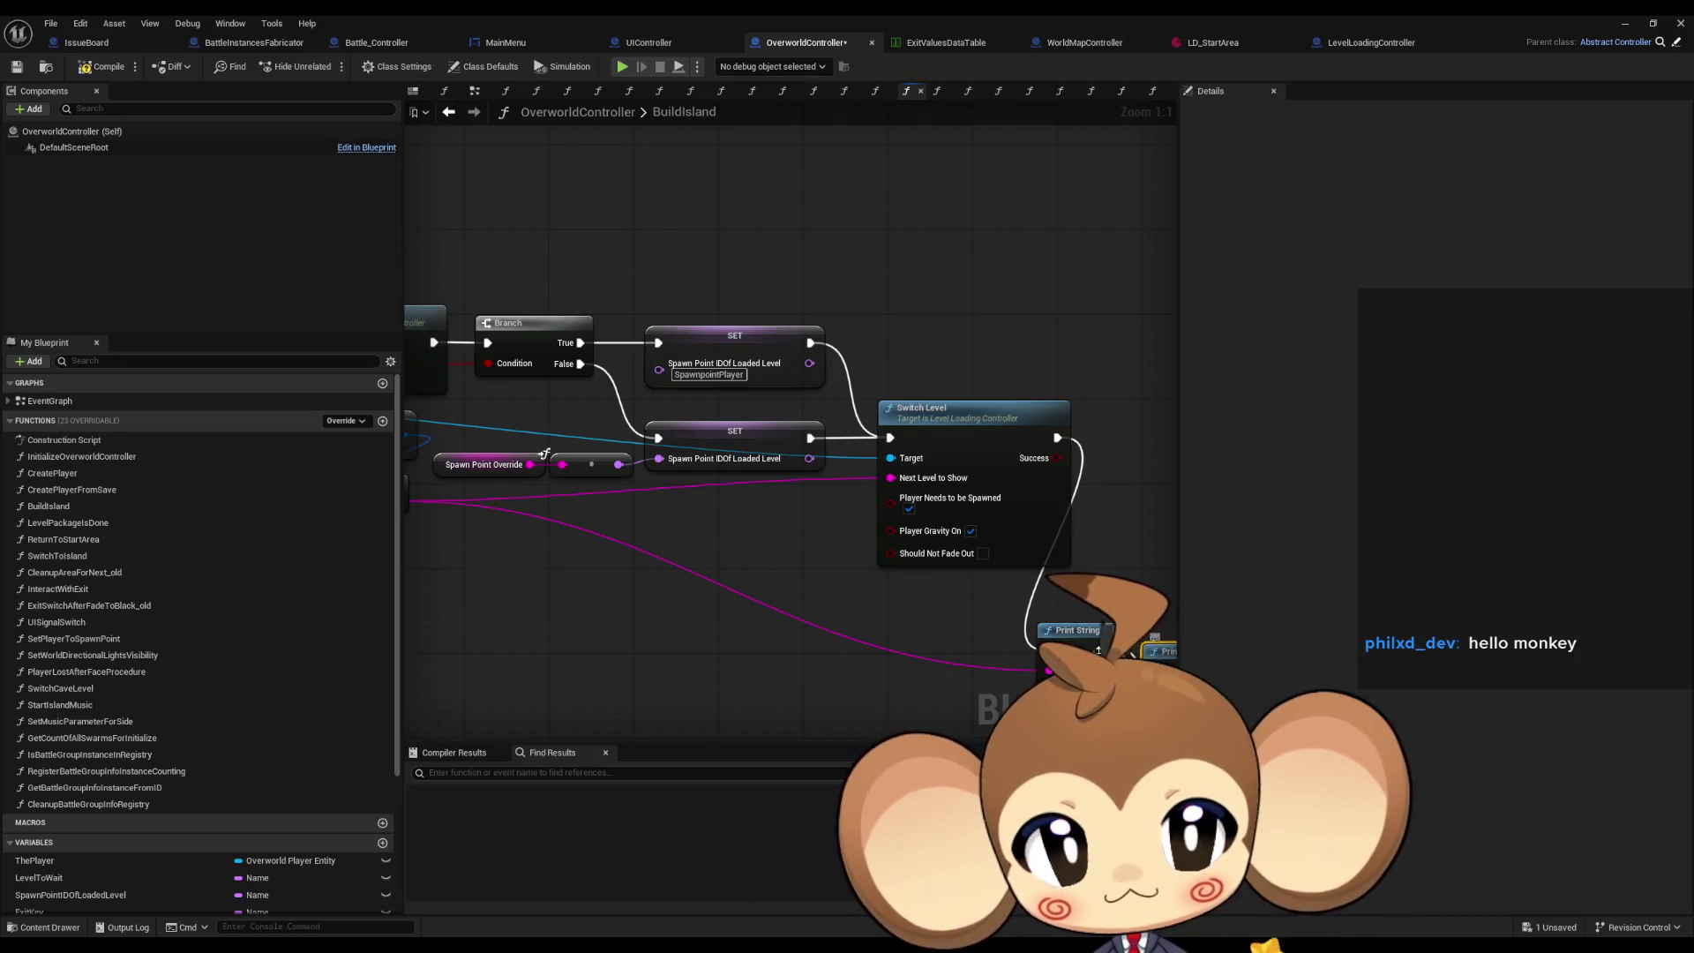
Duplicate the Print String as a second one reading 'Error'.
{"action": "key", "text": "ctrl+d"}
{"action": "type", "text": "Error:"}
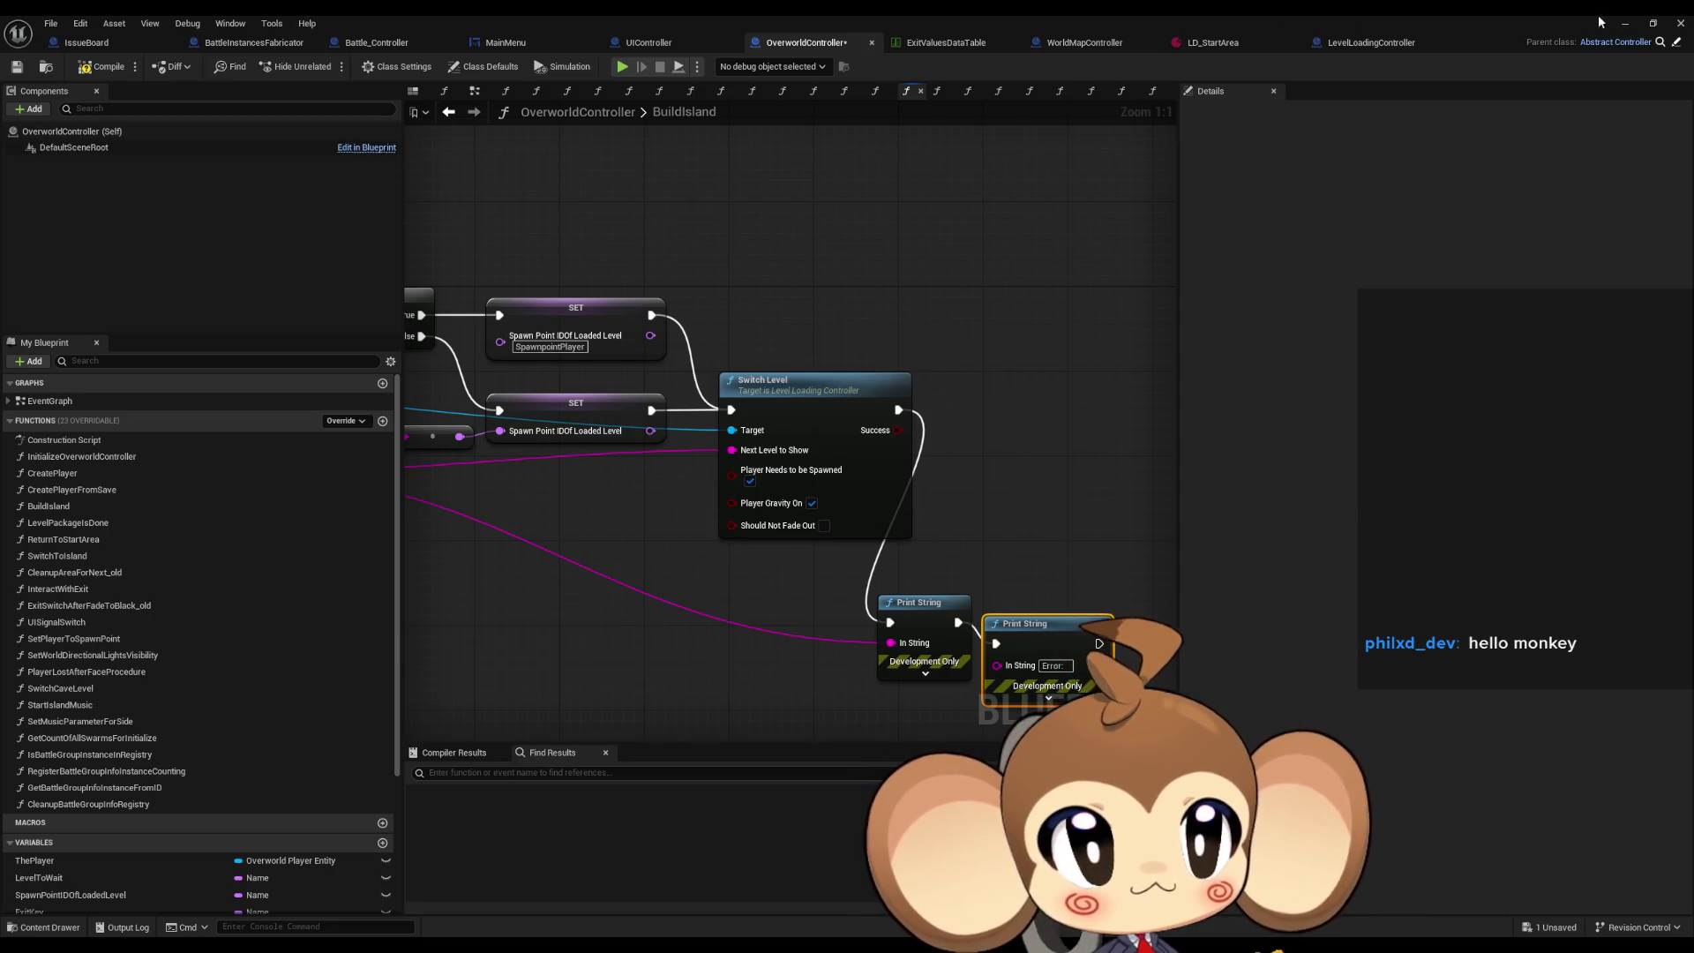
{"action": "key", "text": "alt+Tab"}
Play-test into the start area past the splash and in-game menu, then stop the session.
{"action": "key", "text": "alt+p"}
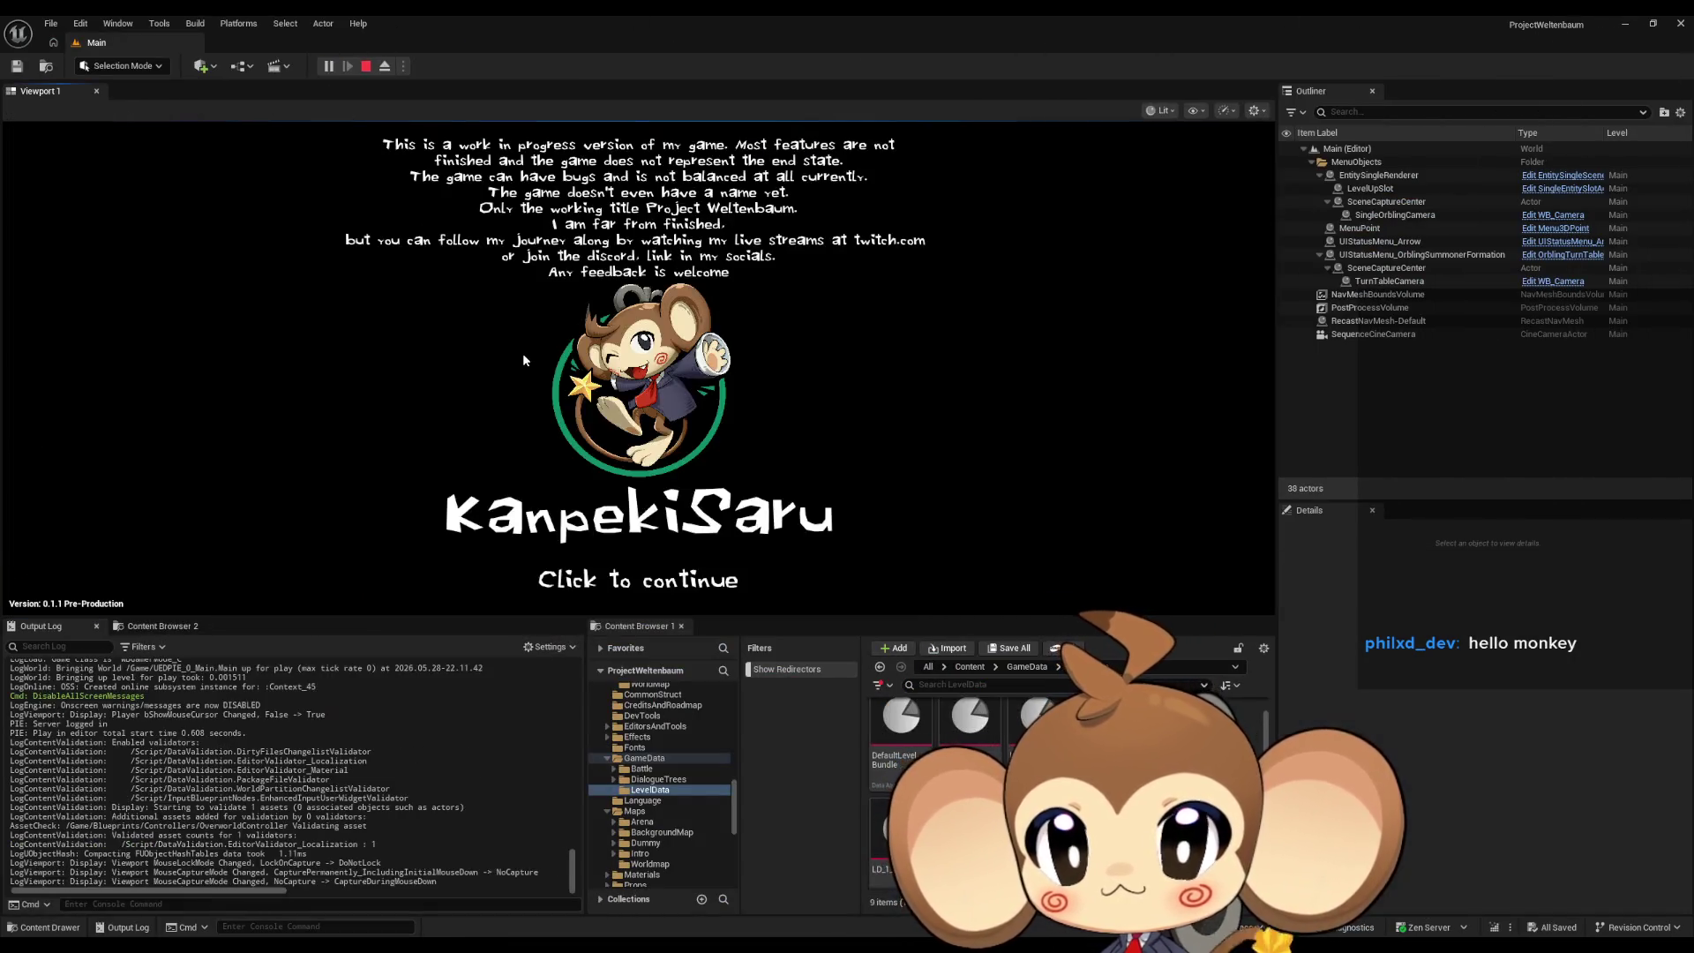
{"action": "left_click", "coordinate": [529, 362]}
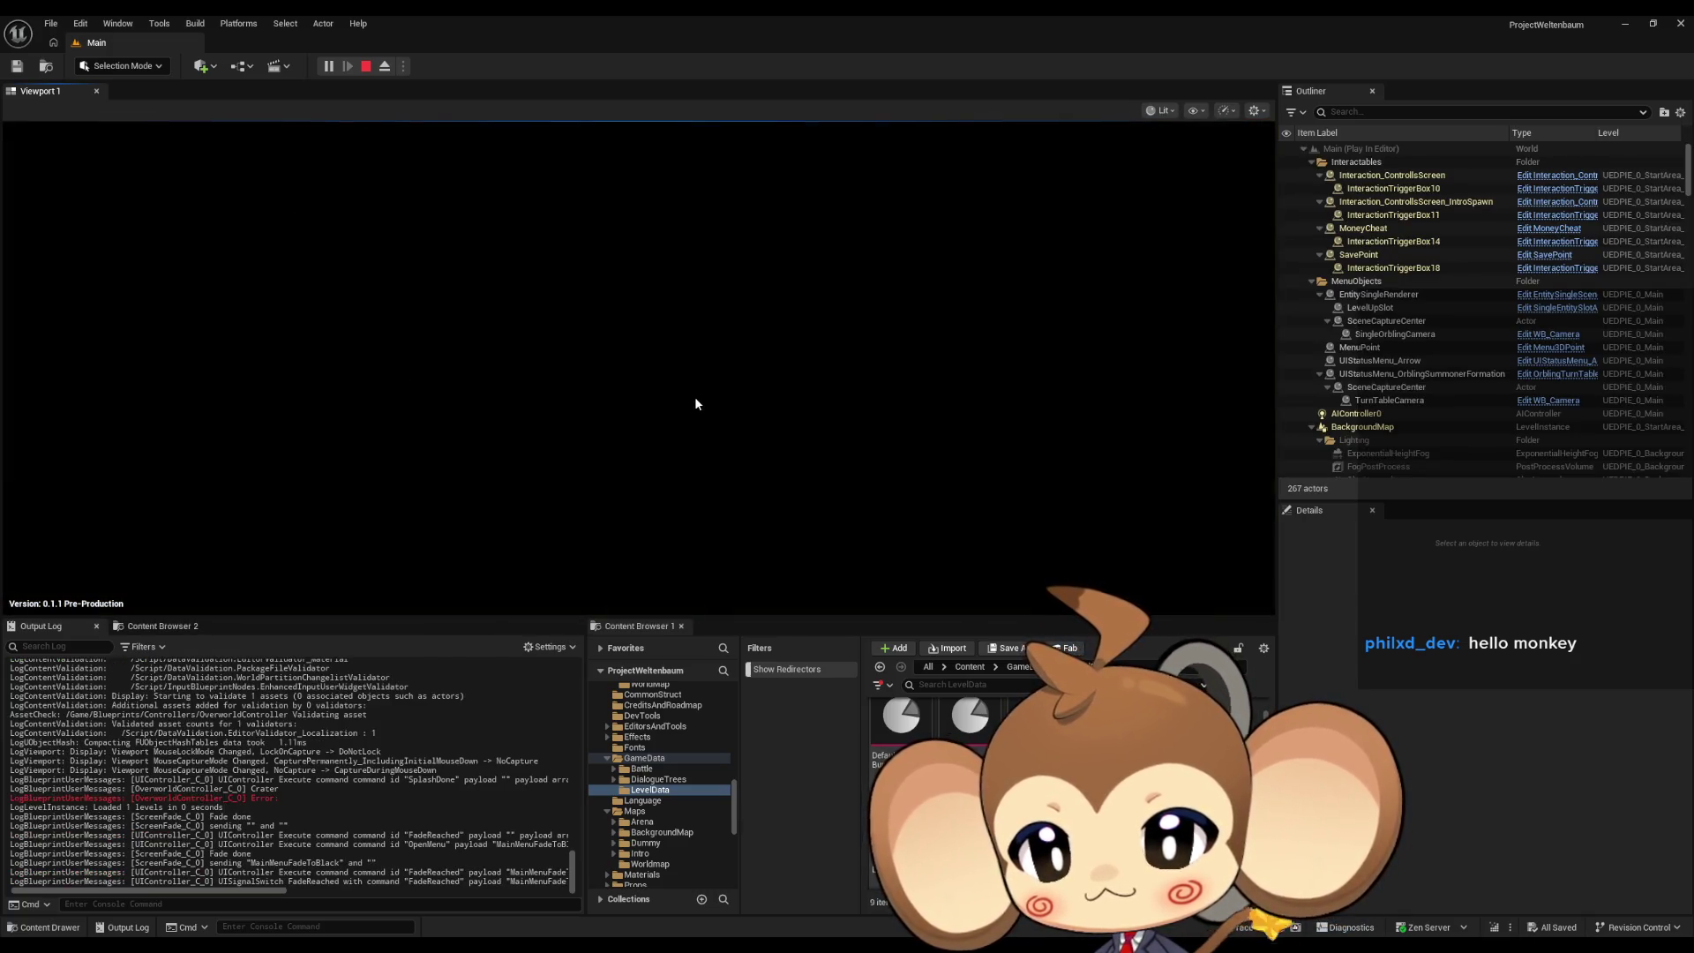
{"action": "left_click", "coordinate": [148, 205]}
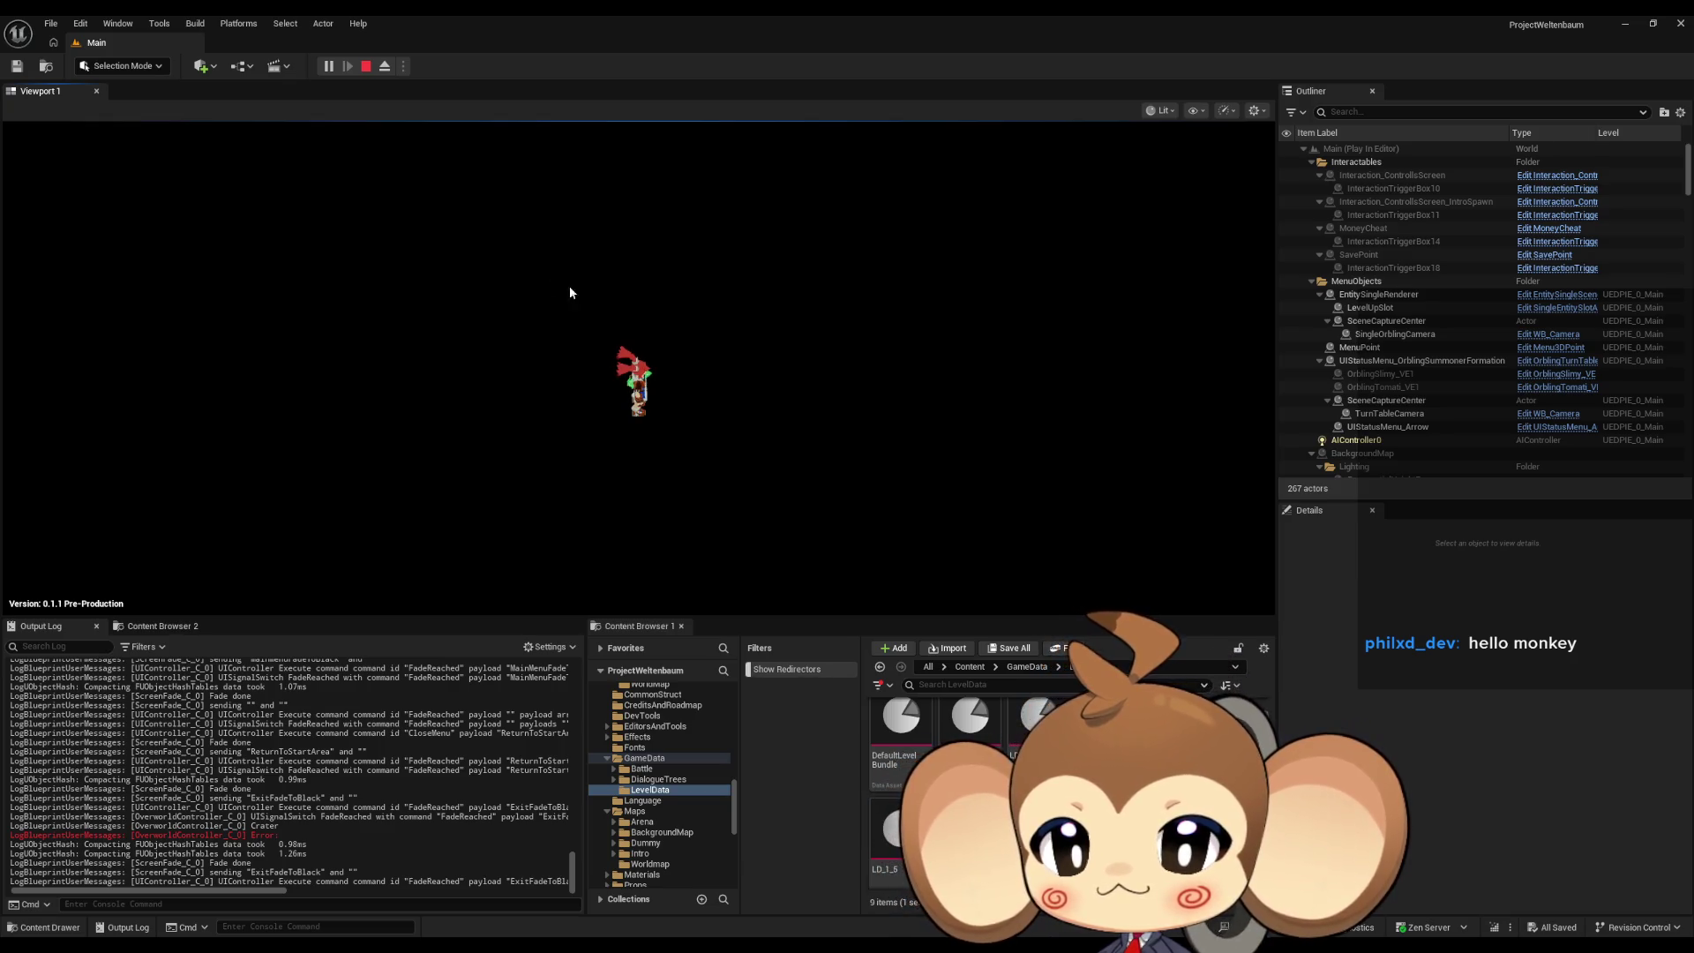
{"action": "left_click", "coordinate": [365, 66]}
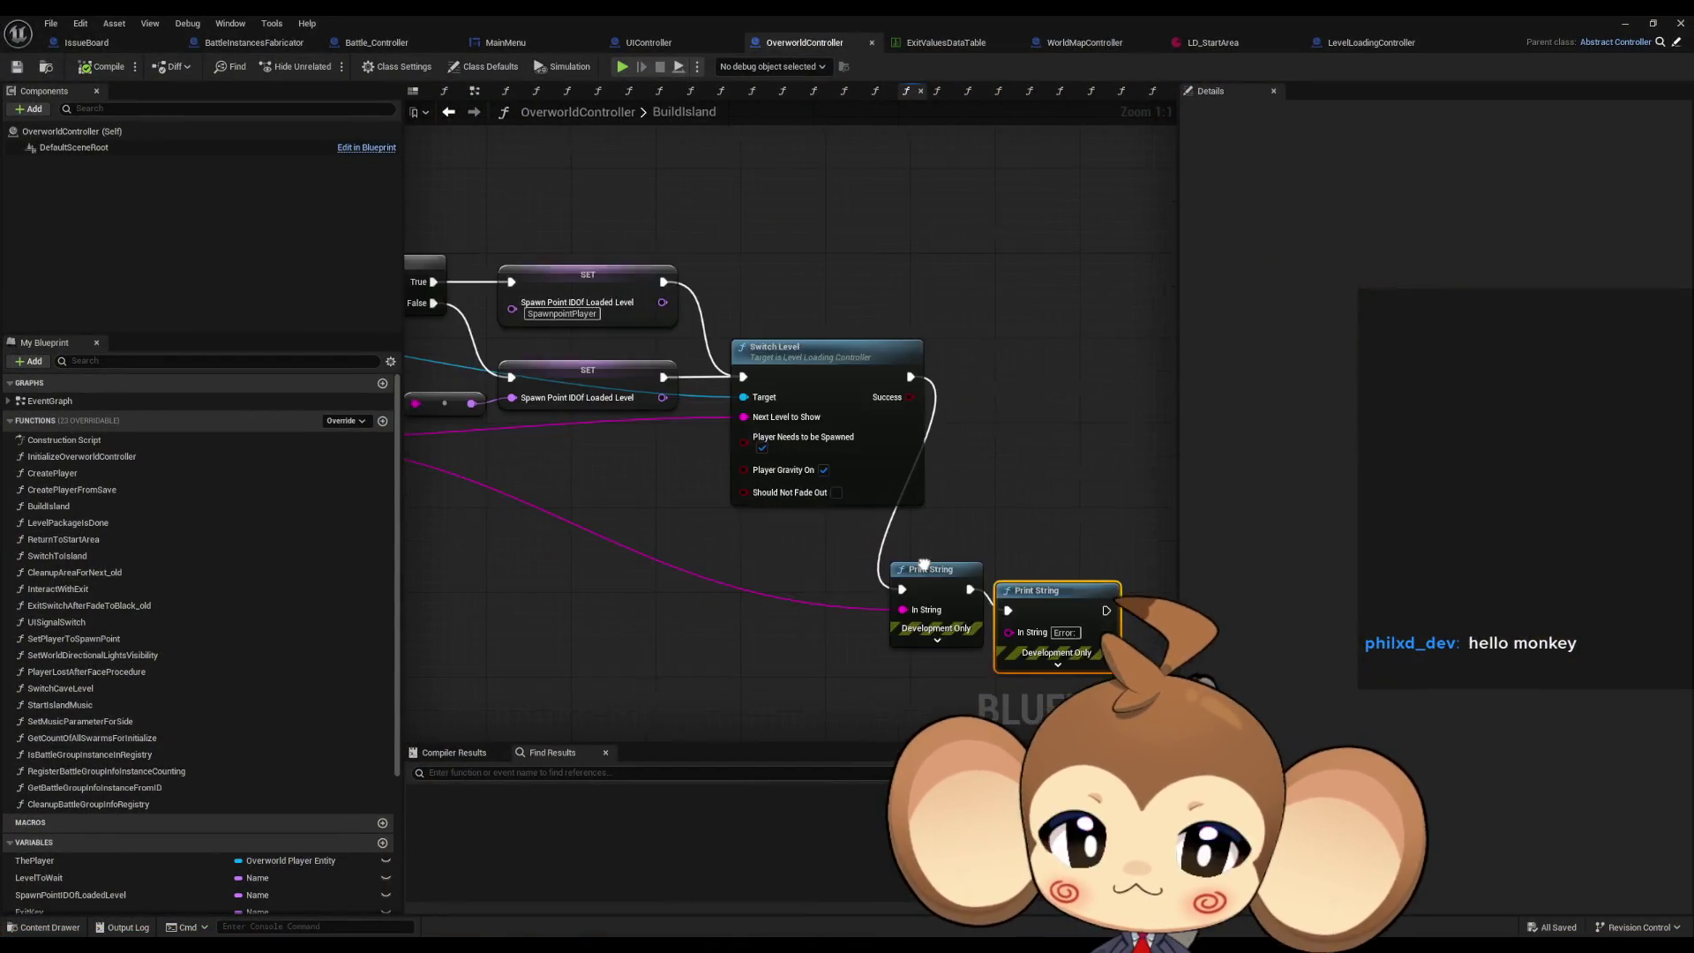
Select and delete both debug Print String nodes after Switch Level.
{"action": "left_click_drag", "start_coordinate": [896, 600], "coordinate": [900, 558]}
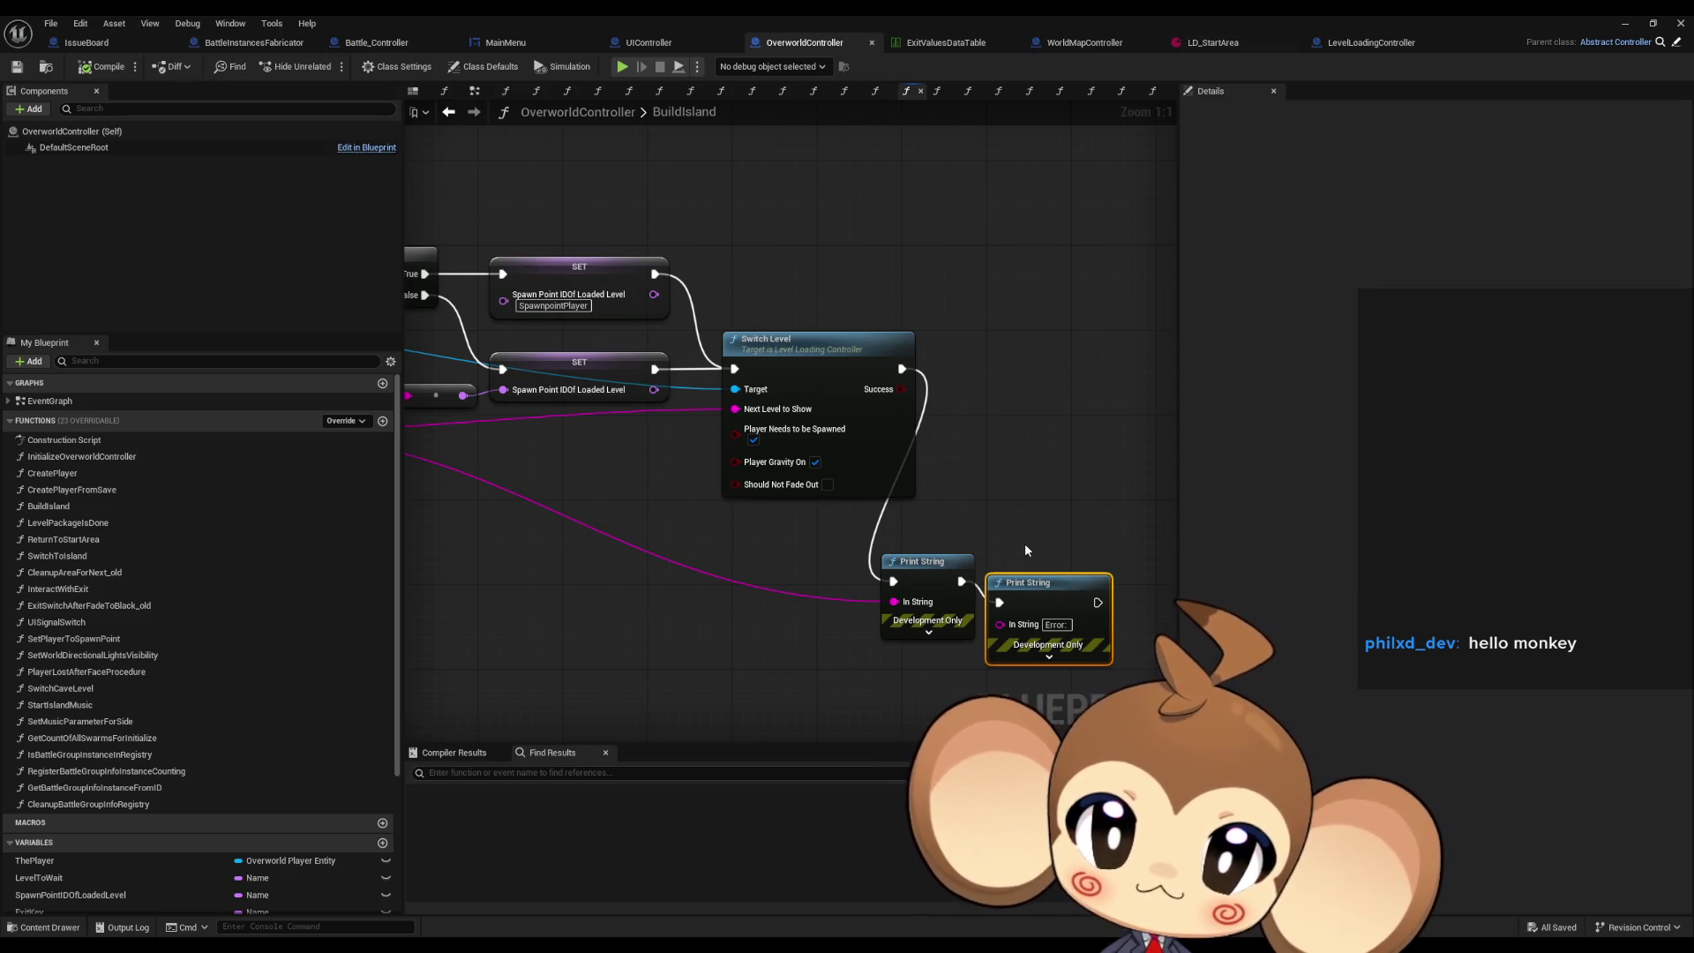
{"action": "left_click_drag", "start_coordinate": [1030, 512], "coordinate": [951, 511]}
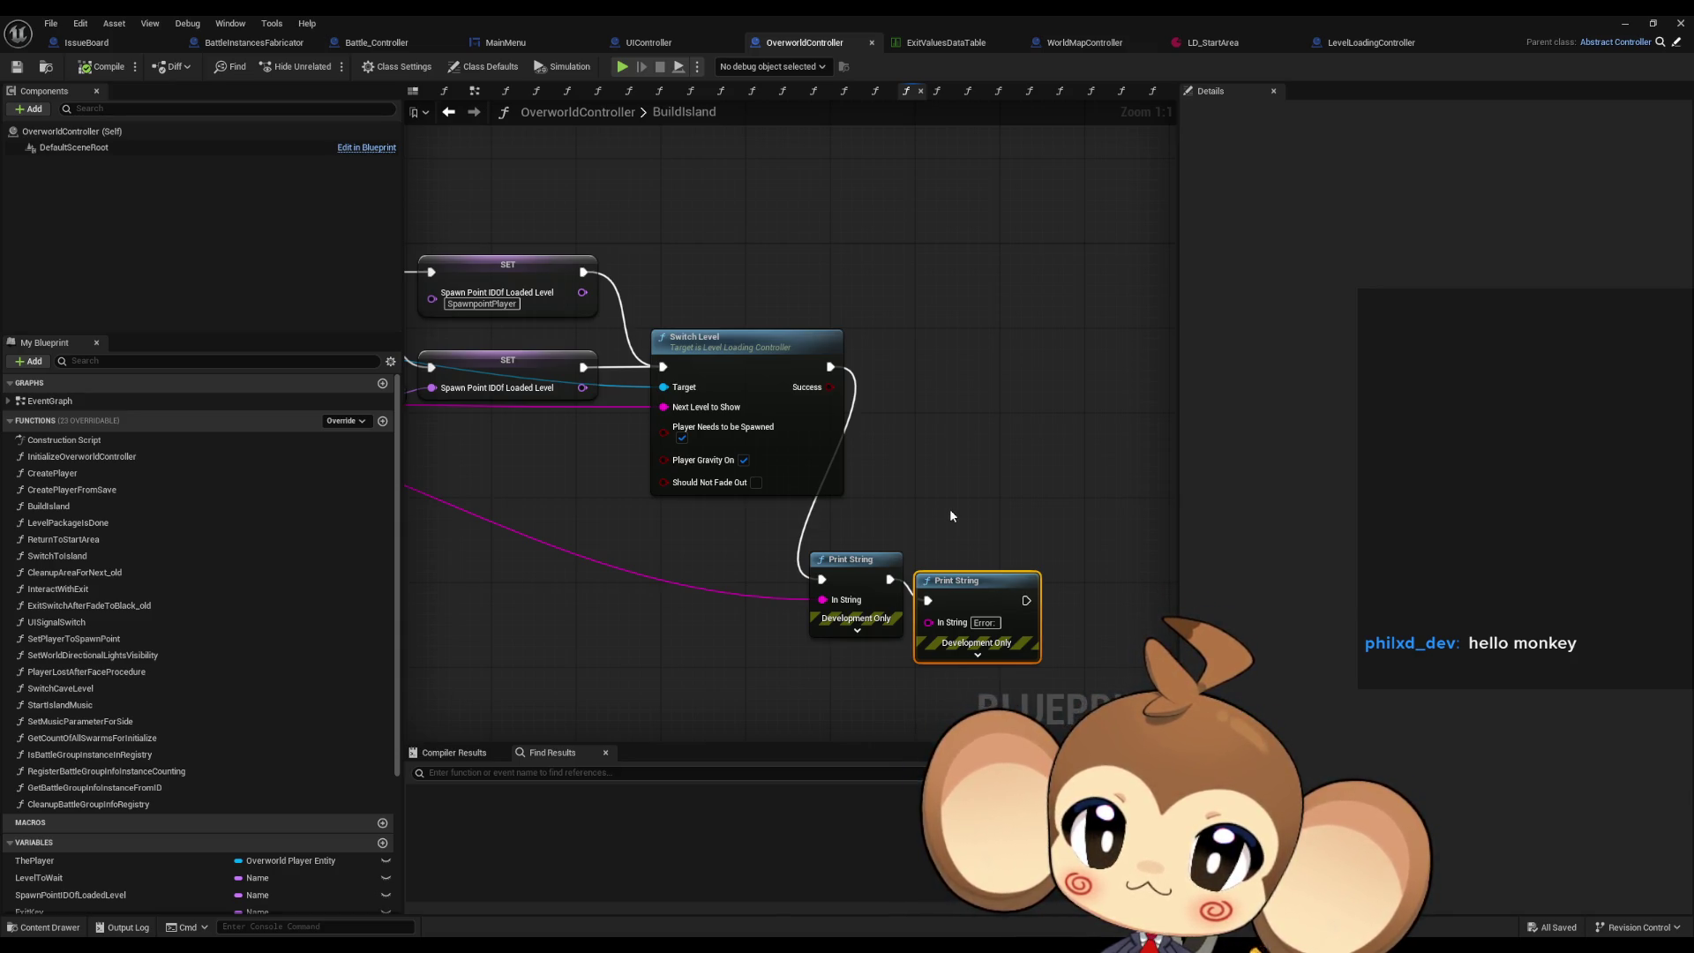
{"action": "mouse_move", "coordinate": [928, 515]}
{"action": "left_mouse_down"}
{"action": "mouse_move", "coordinate": [1015, 507]}
{"action": "mouse_move", "coordinate": [1574, 613]}
{"action": "left_mouse_up"}
{"action": "left_click_drag", "start_coordinate": [1173, 530], "coordinate": [1025, 555]}
{"action": "key", "text": "Delete"}
Pan the BuildIsland graph back to the Load Level node.
{"action": "scroll", "coordinate": [755, 579], "scroll_direction": "down", "scroll_amount": 1}
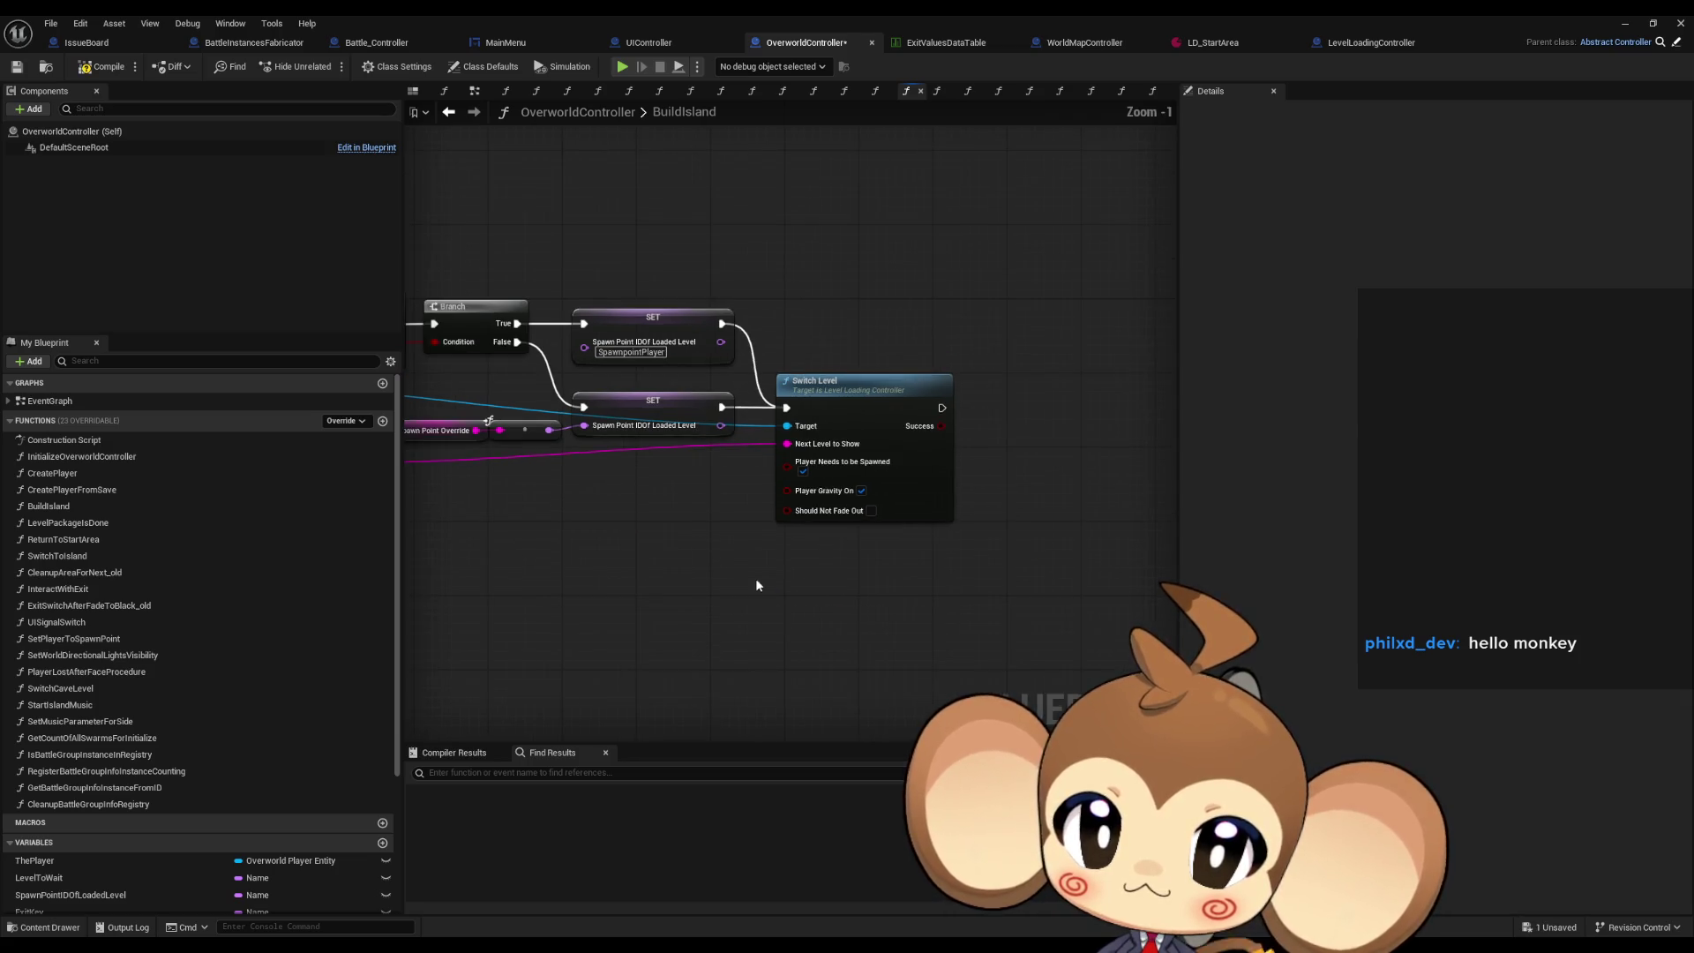
{"action": "left_click_drag", "start_coordinate": [755, 578], "coordinate": [1047, 598]}
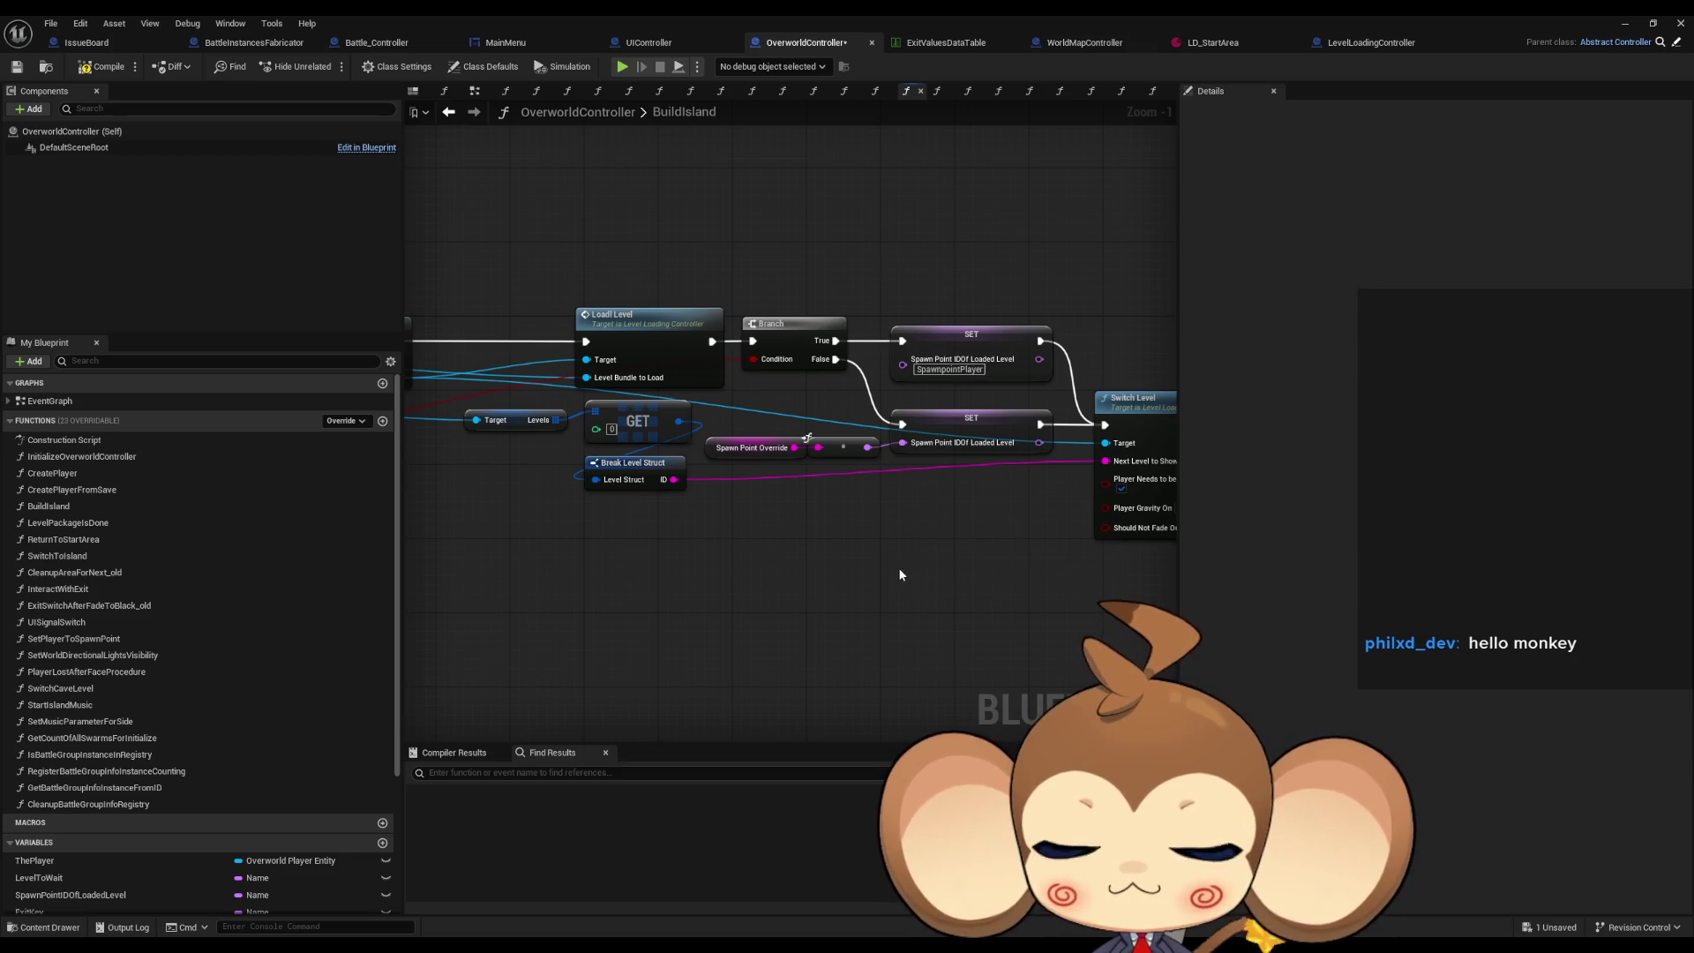
{"action": "left_click_drag", "start_coordinate": [898, 568], "coordinate": [836, 581]}
{"action": "left_click", "coordinate": [581, 348]}
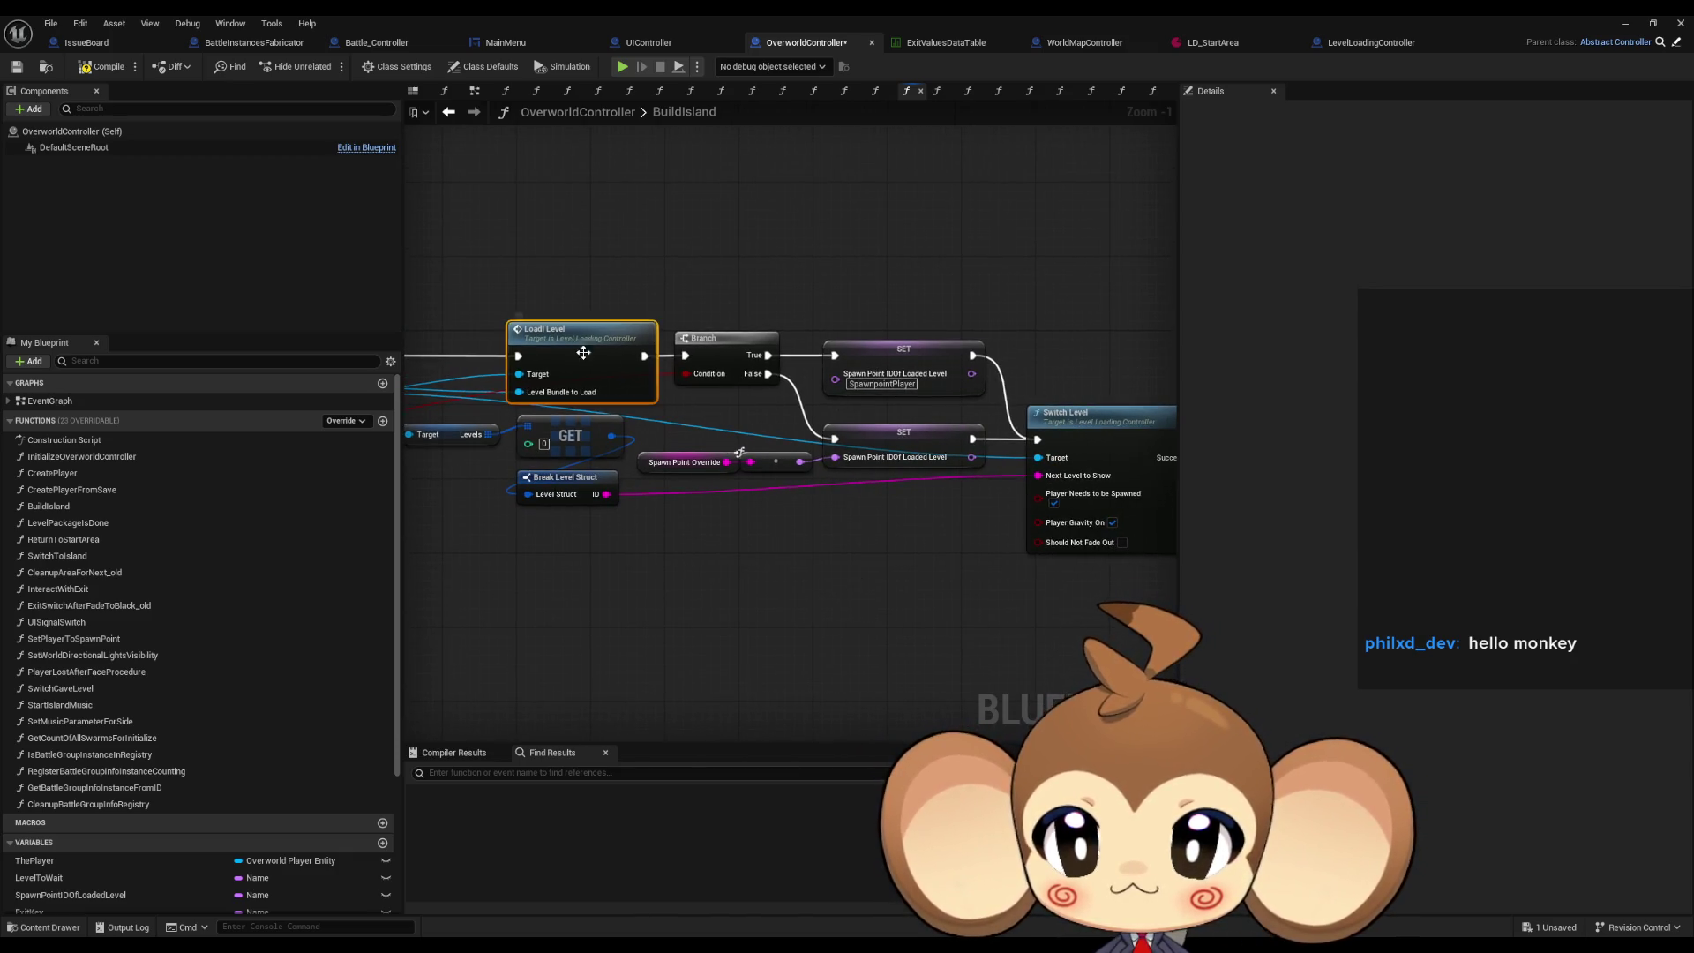
{"action": "mouse_move", "coordinate": [582, 347]}
{"action": "left_mouse_down"}
{"action": "mouse_move", "coordinate": [1053, 445]}
{"action": "mouse_move", "coordinate": [1287, 468]}
{"action": "left_mouse_up"}
{"action": "mouse_move", "coordinate": [971, 477]}
{"action": "left_mouse_down"}
{"action": "mouse_move", "coordinate": [847, 441]}
{"action": "mouse_move", "coordinate": [742, 452]}
{"action": "left_mouse_up"}
Open the LoadLevel and UnloadCurrentLevelBundle functions, then browse the LoadLevel graph.
{"action": "double_click", "coordinate": [742, 453]}
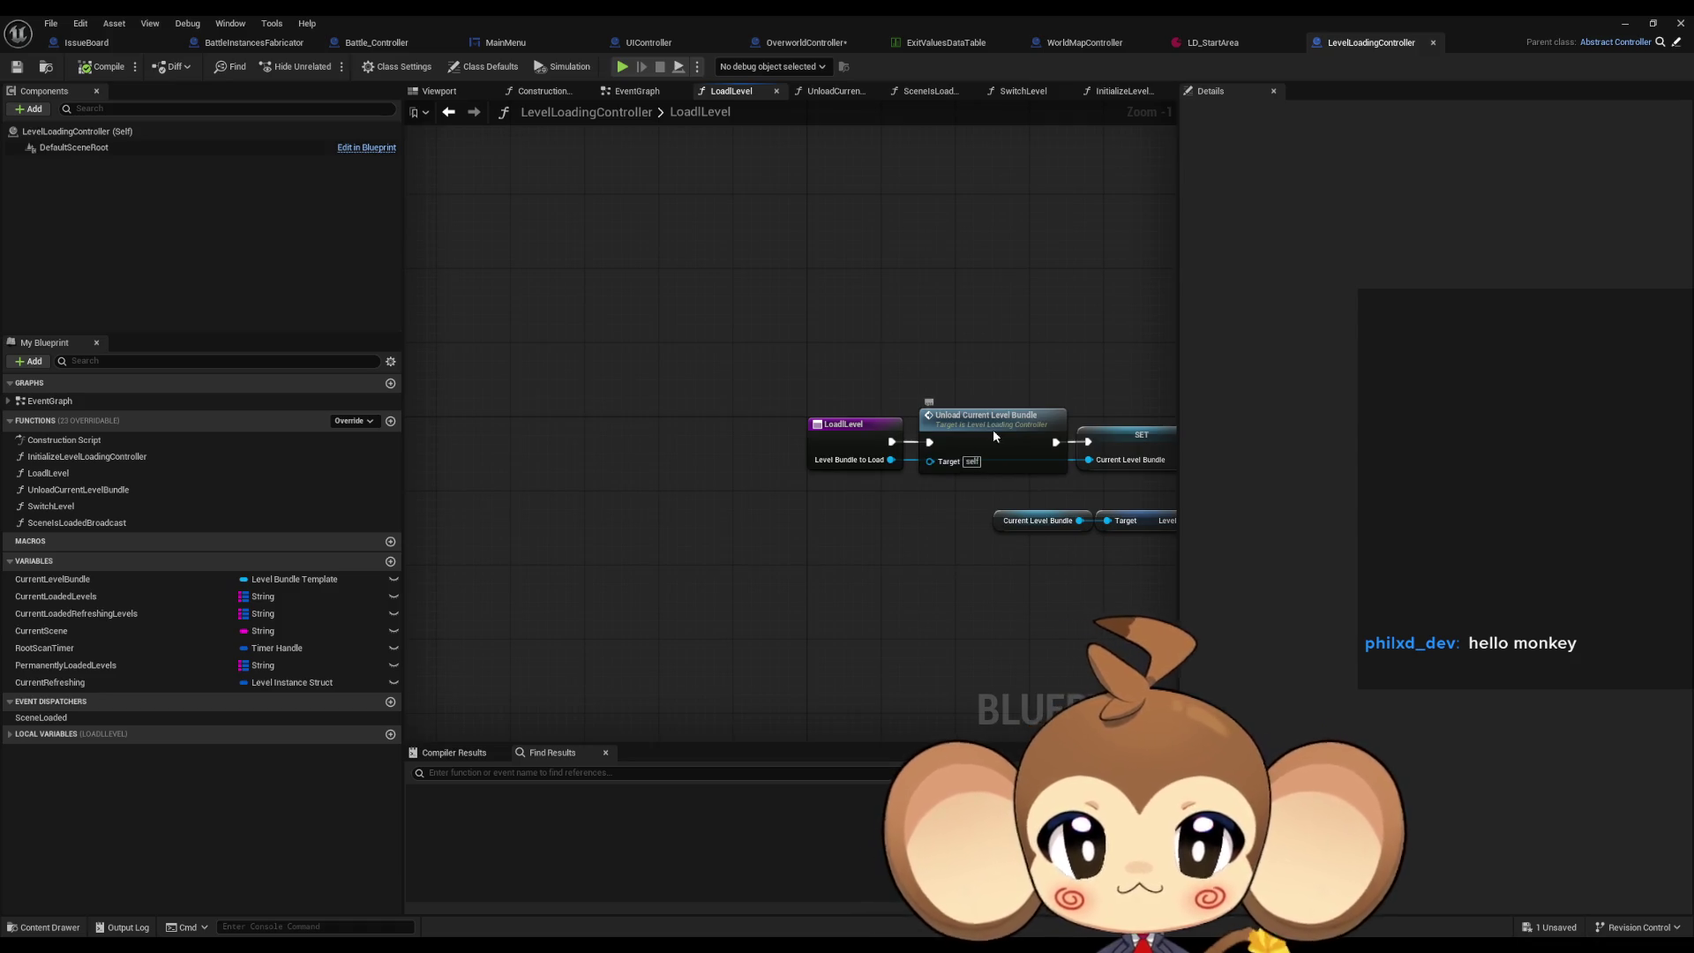
{"action": "double_click", "coordinate": [980, 461]}
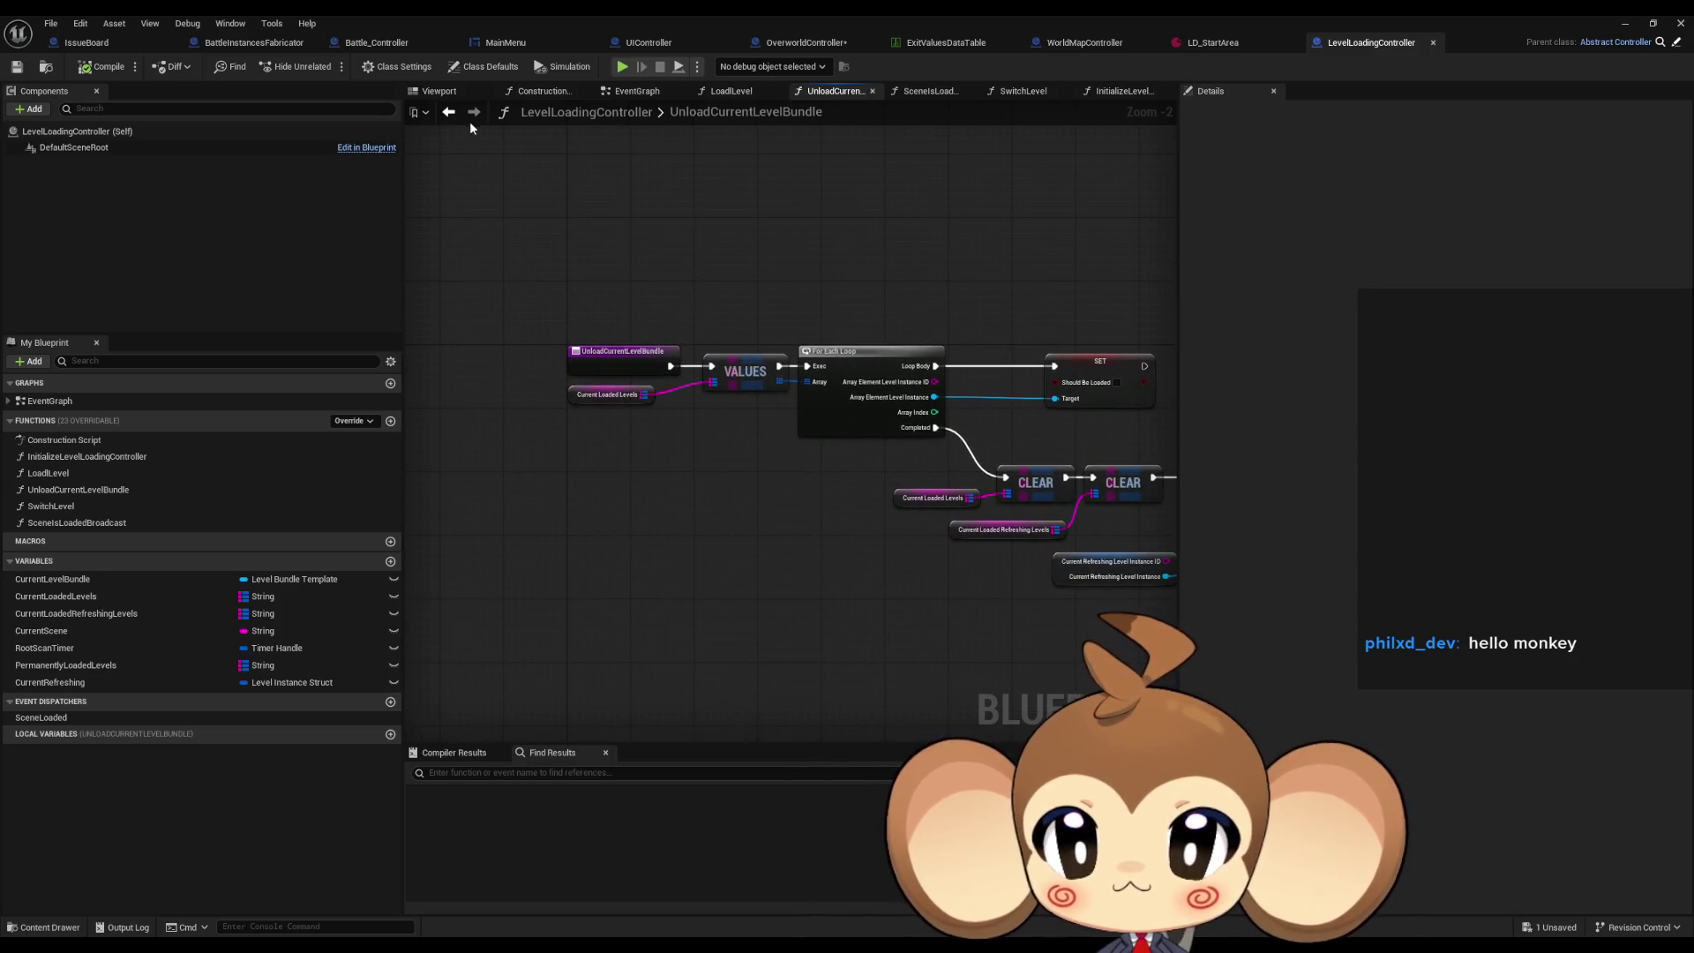
{"action": "left_click", "coordinate": [448, 111]}
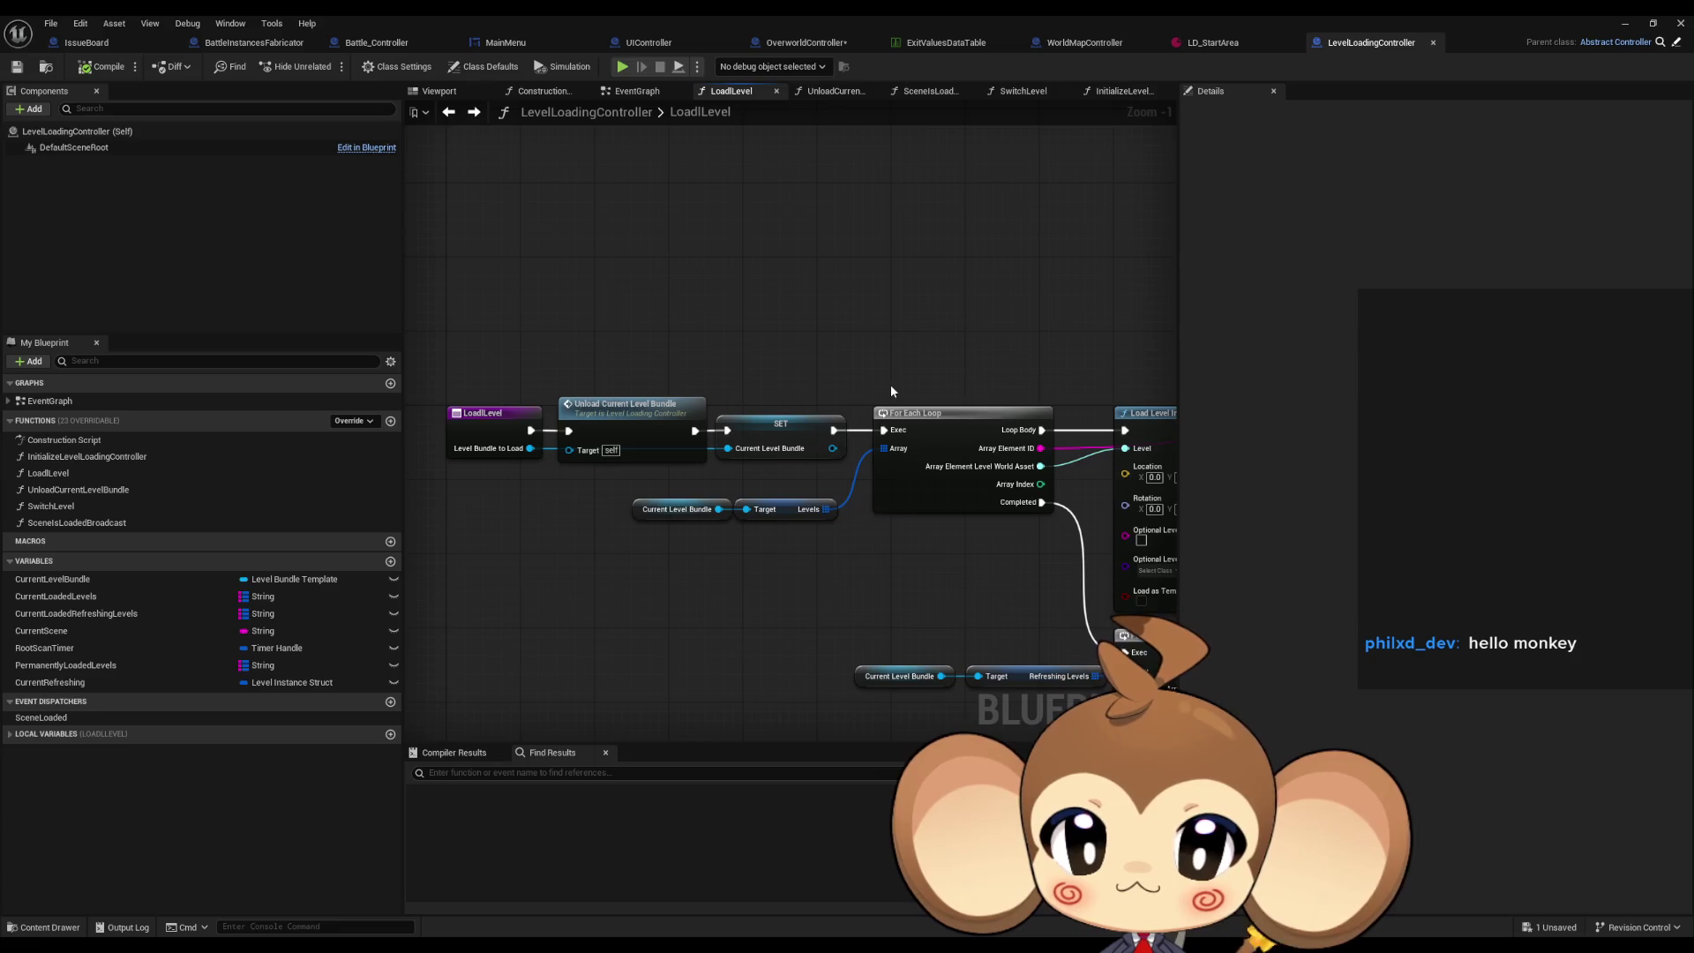
{"action": "left_click_drag", "start_coordinate": [891, 391], "coordinate": [773, 339]}
{"action": "left_click_drag", "start_coordinate": [718, 532], "coordinate": [520, 452]}
{"action": "mouse_move", "coordinate": [818, 509]}
{"action": "left_mouse_down"}
{"action": "mouse_move", "coordinate": [958, 501]}
{"action": "mouse_move", "coordinate": [520, 461]}
{"action": "left_mouse_up"}
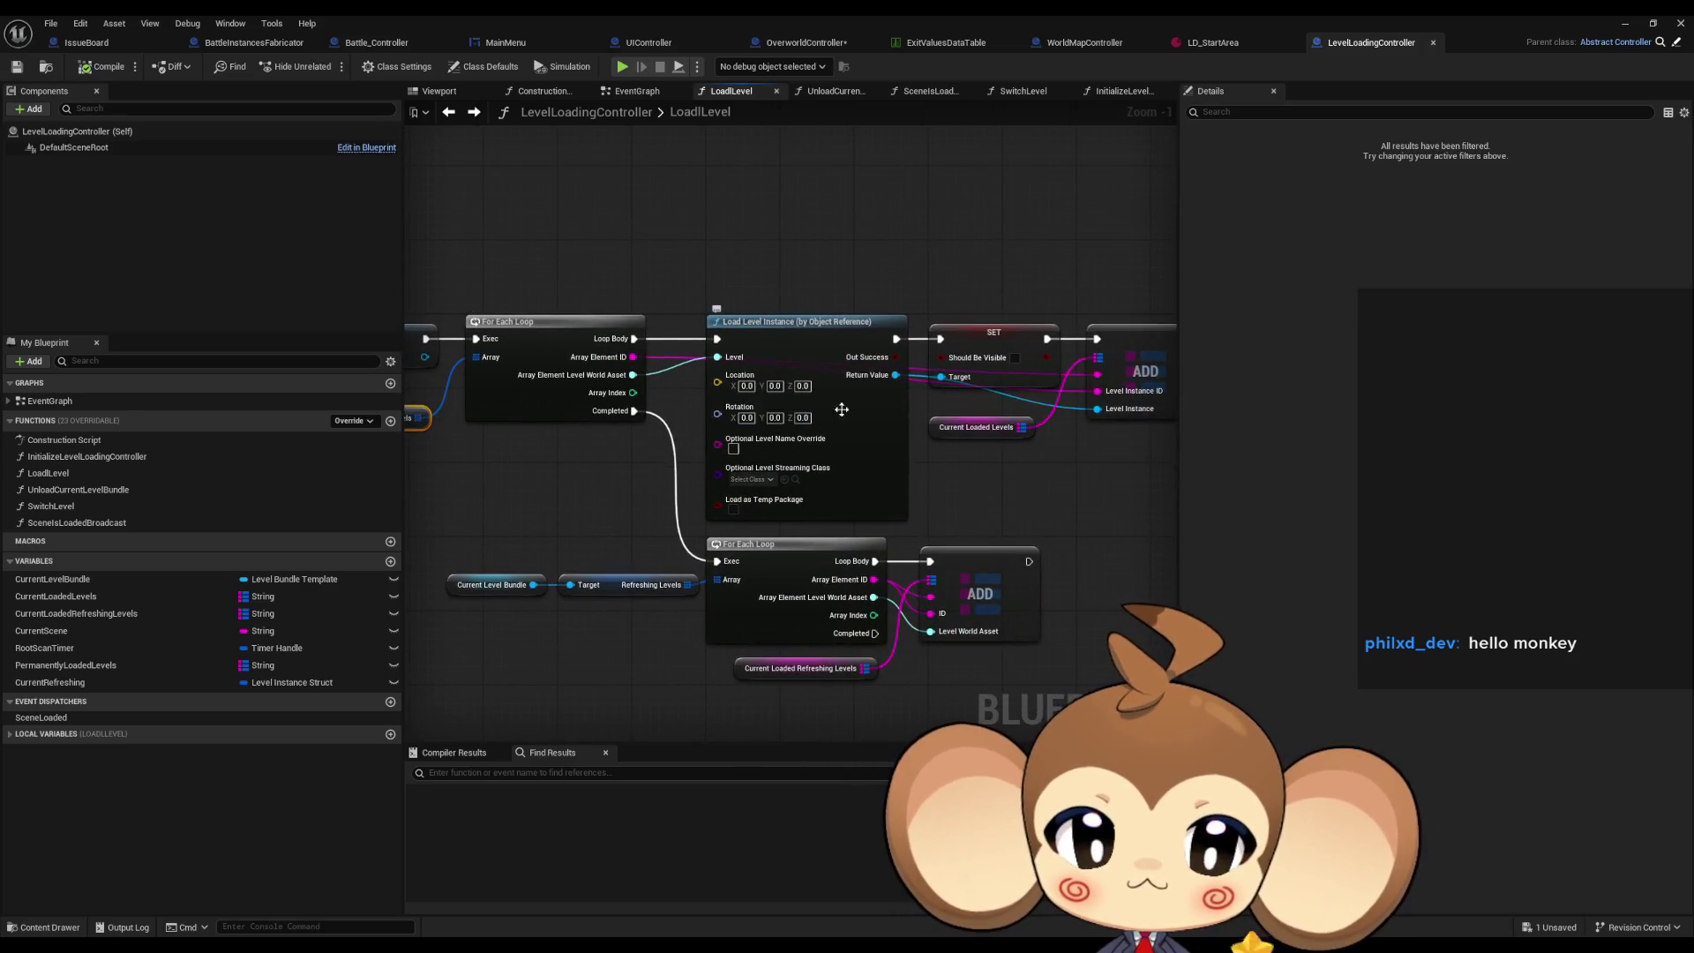
{"action": "left_click_drag", "start_coordinate": [881, 364], "coordinate": [681, 374]}
{"action": "left_click_drag", "start_coordinate": [893, 453], "coordinate": [1092, 465]}
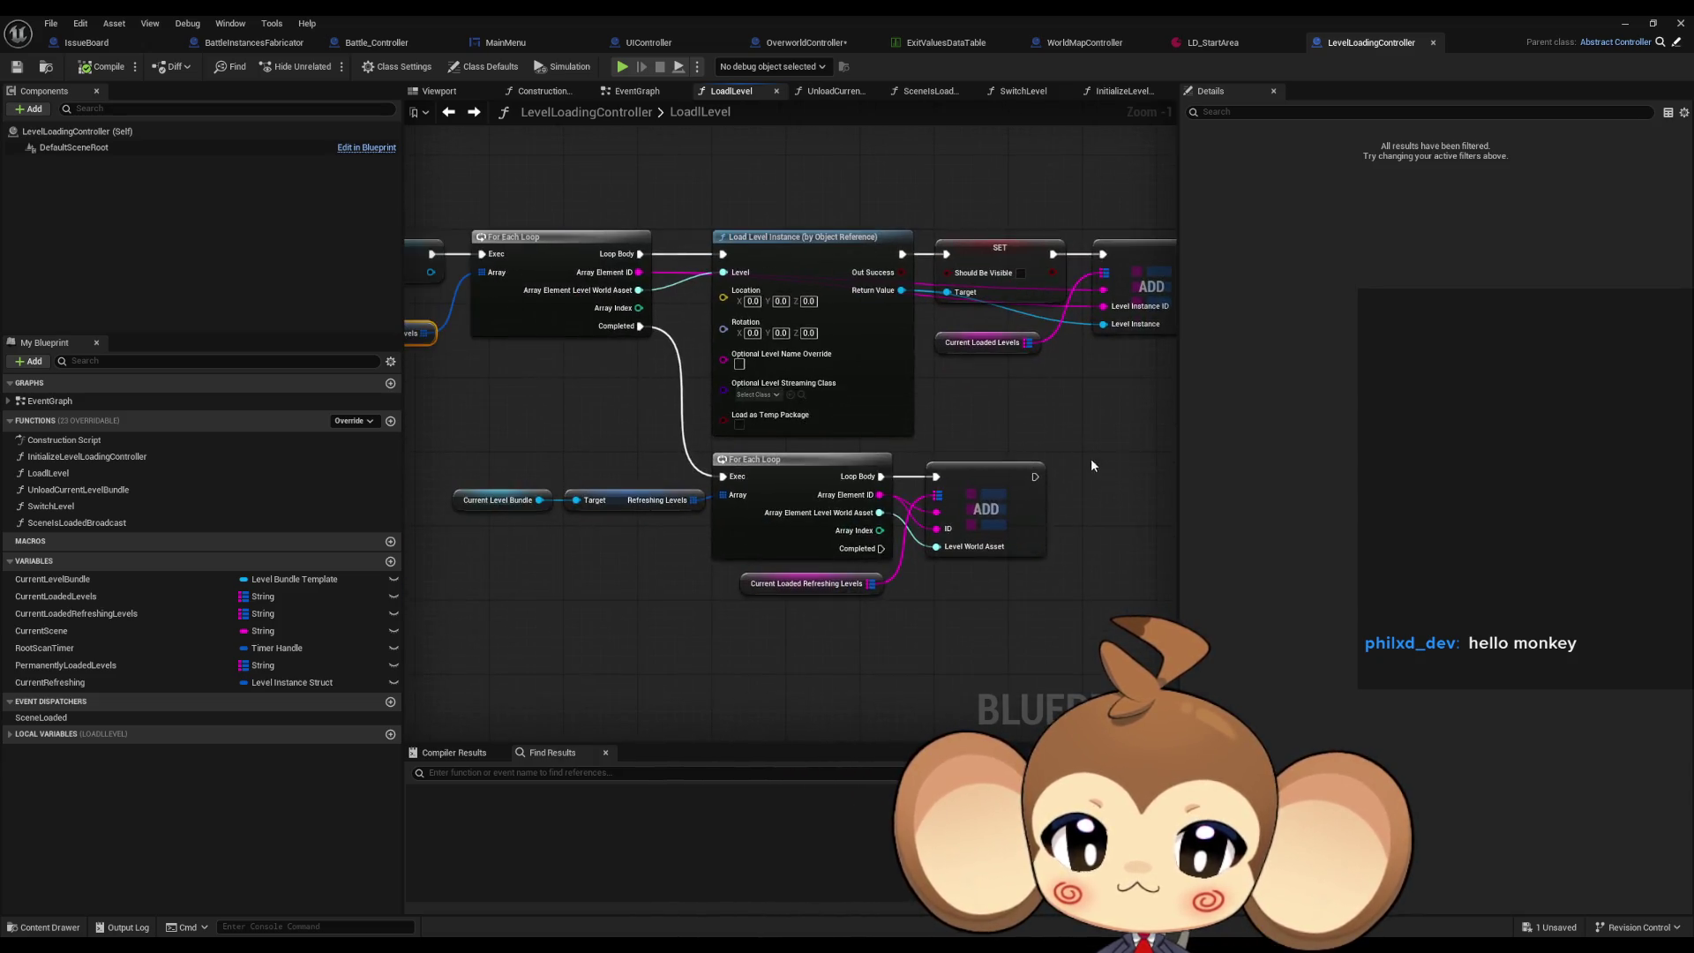
{"action": "left_click_drag", "start_coordinate": [404, 218], "coordinate": [620, 250]}
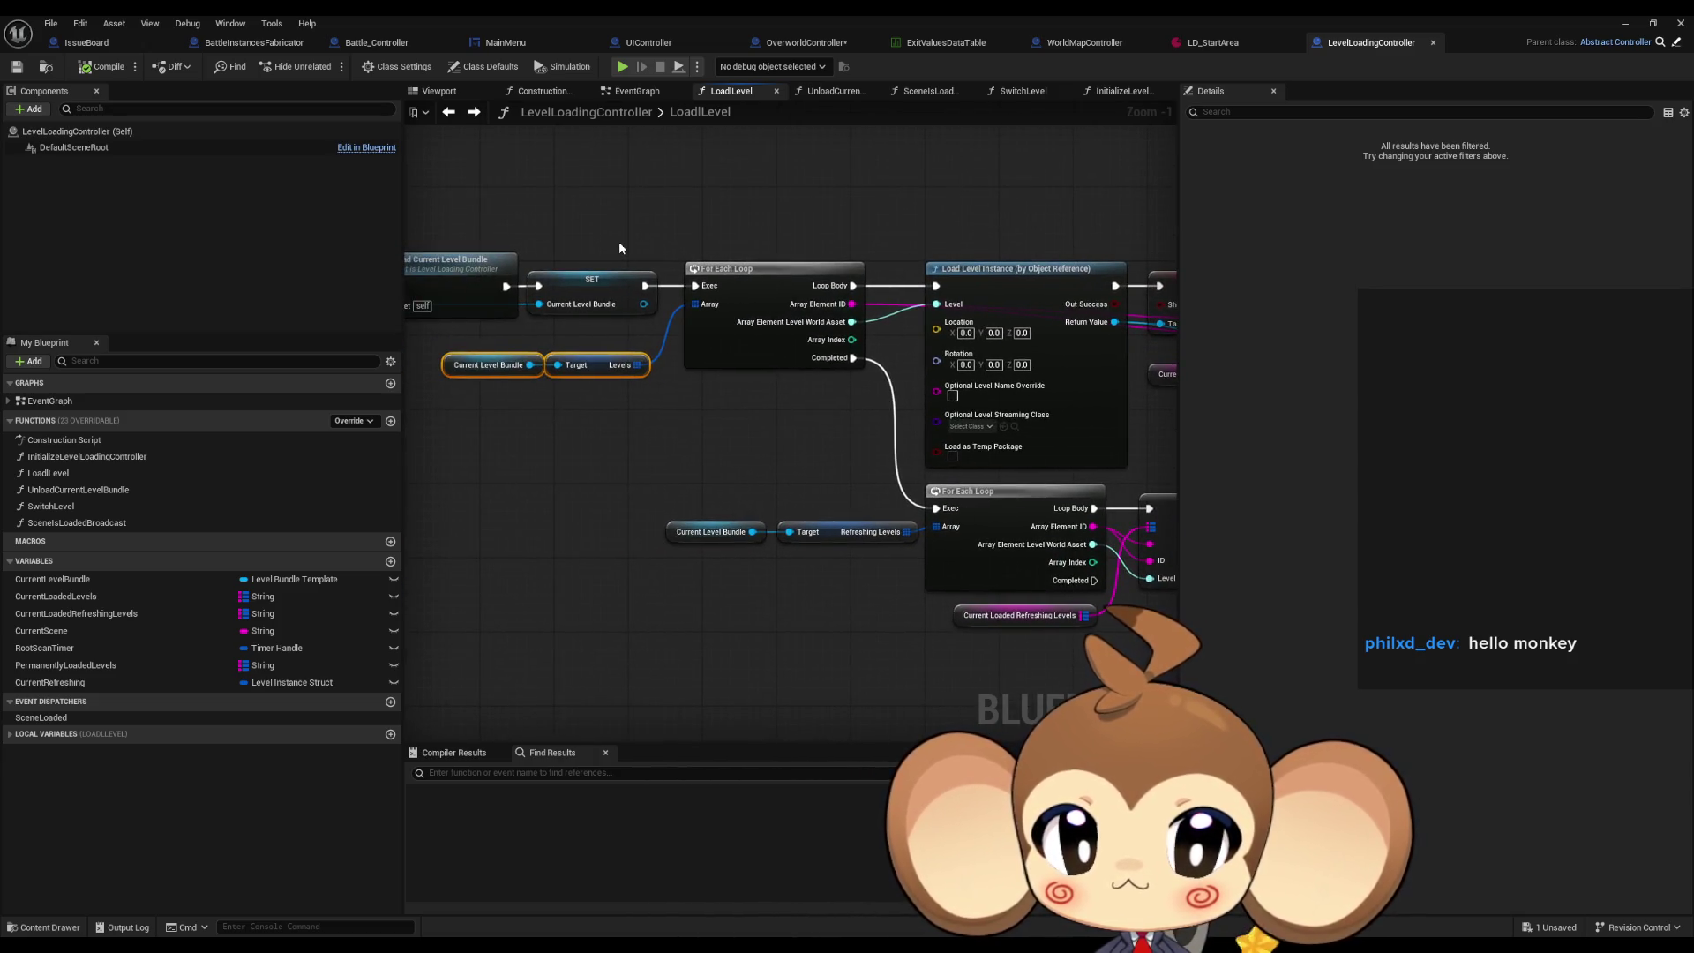
Return to OverworldController and open the SwitchLevel function from its Switch Level call.
{"action": "left_click", "coordinate": [452, 113]}
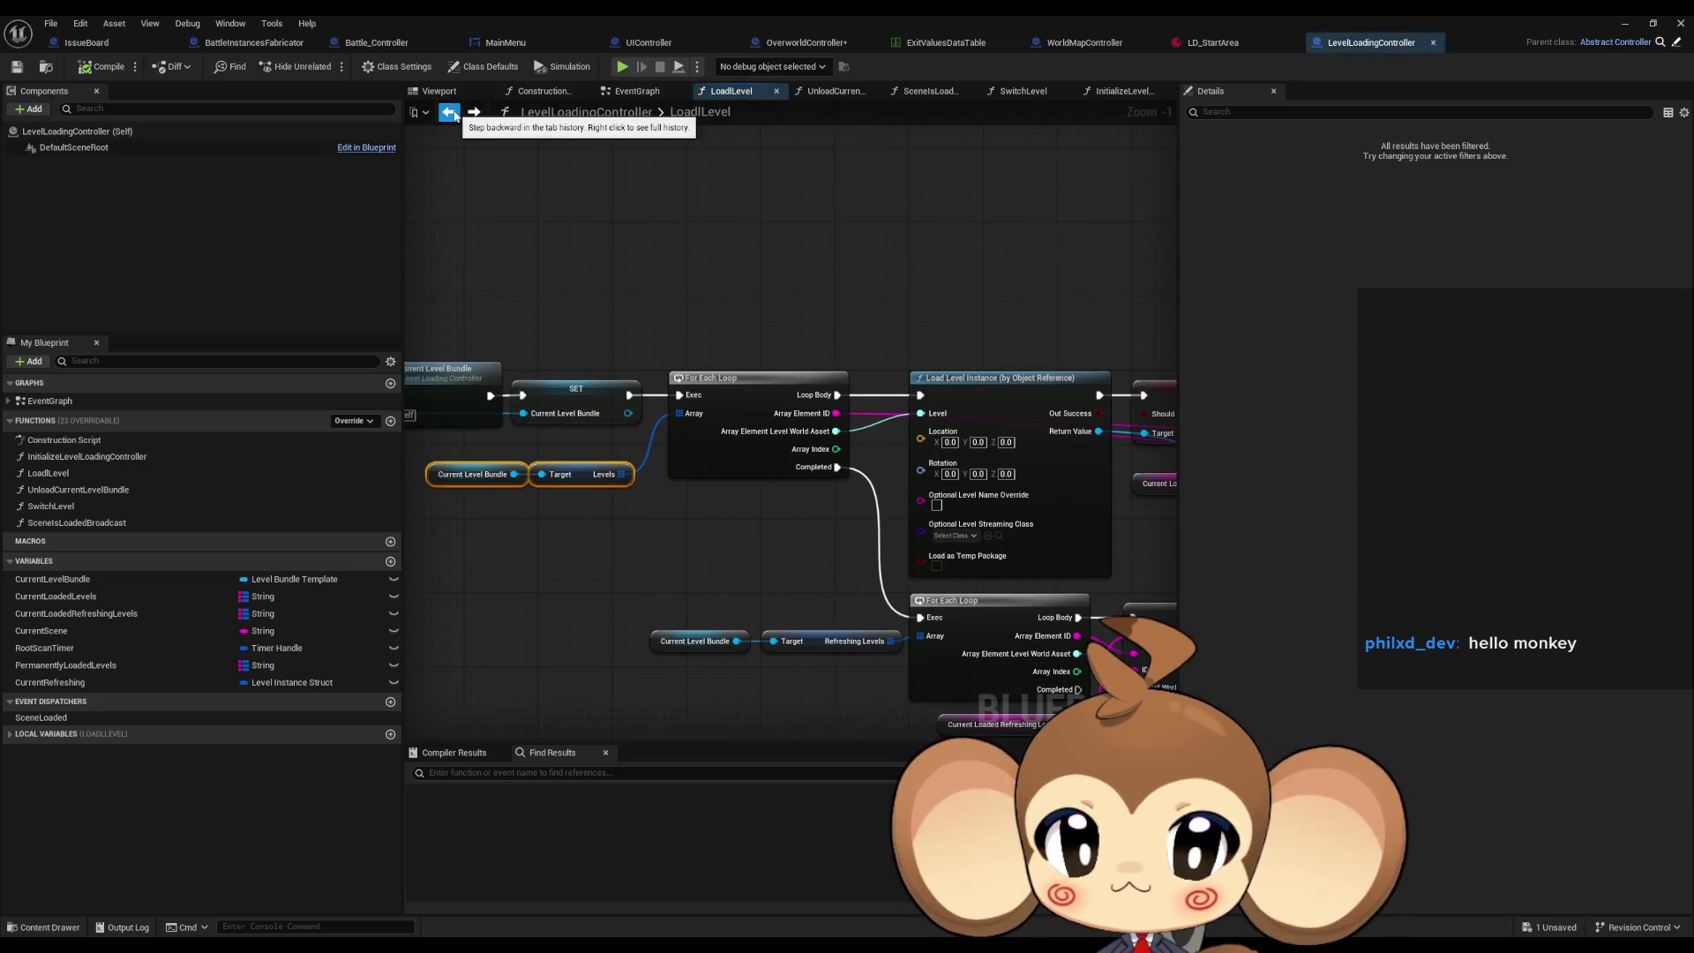
{"action": "left_click", "coordinate": [452, 112]}
{"action": "left_click", "coordinate": [477, 112]}
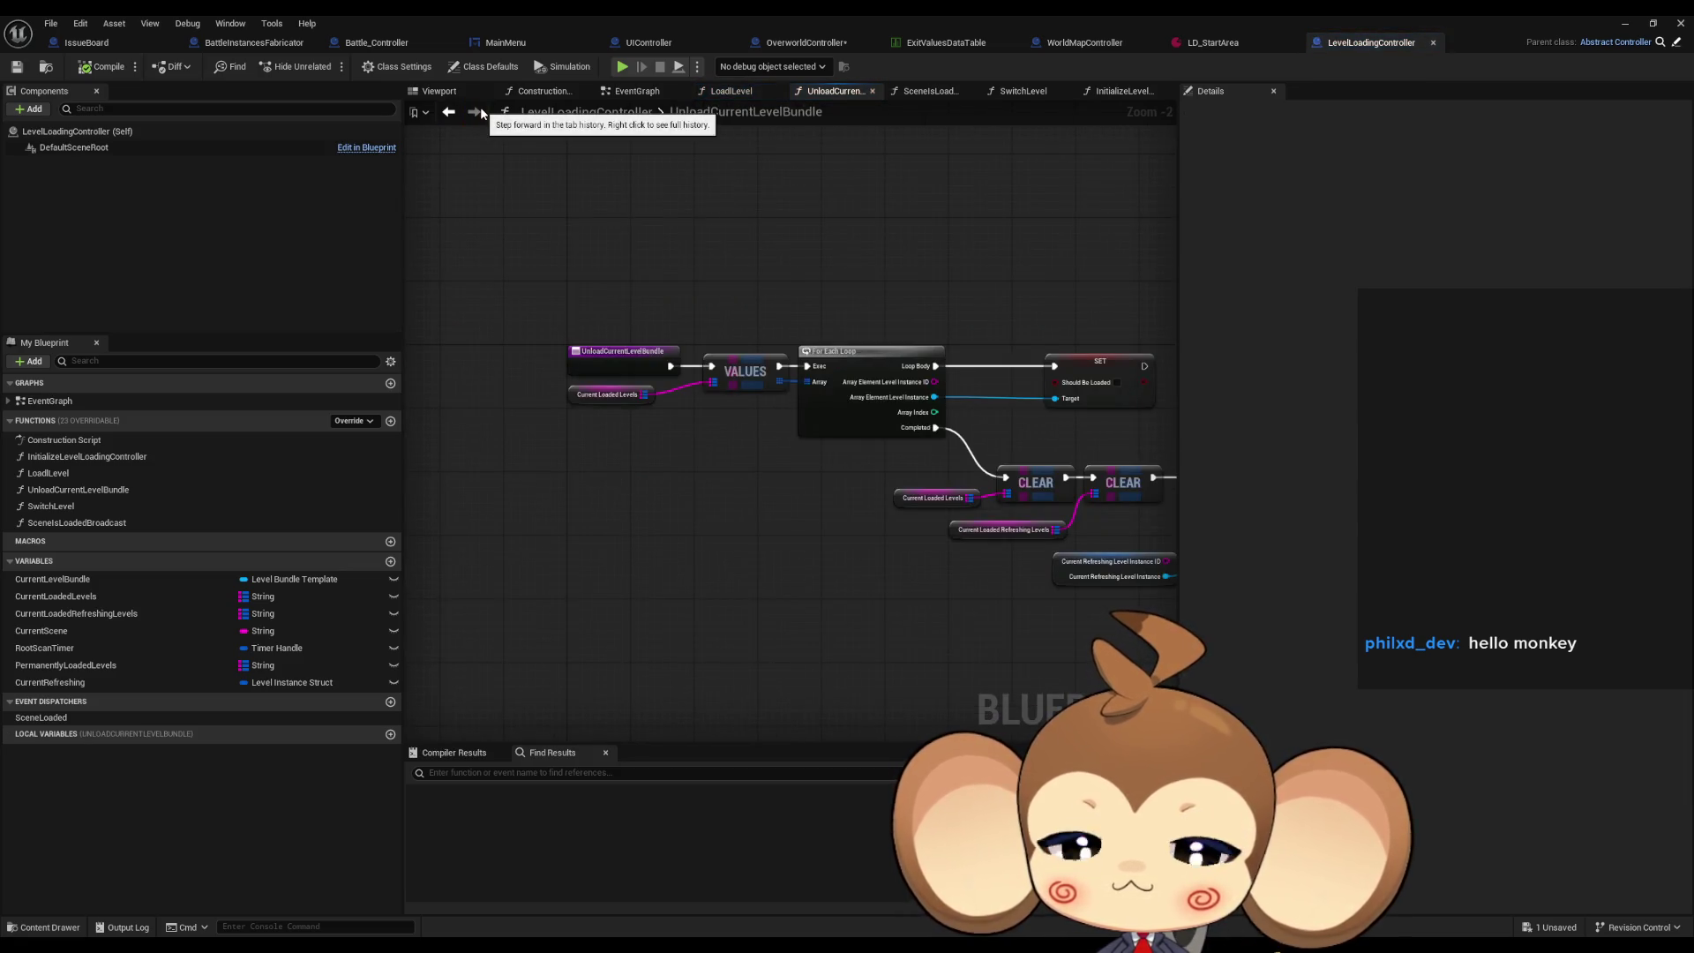
{"action": "left_click", "coordinate": [452, 112]}
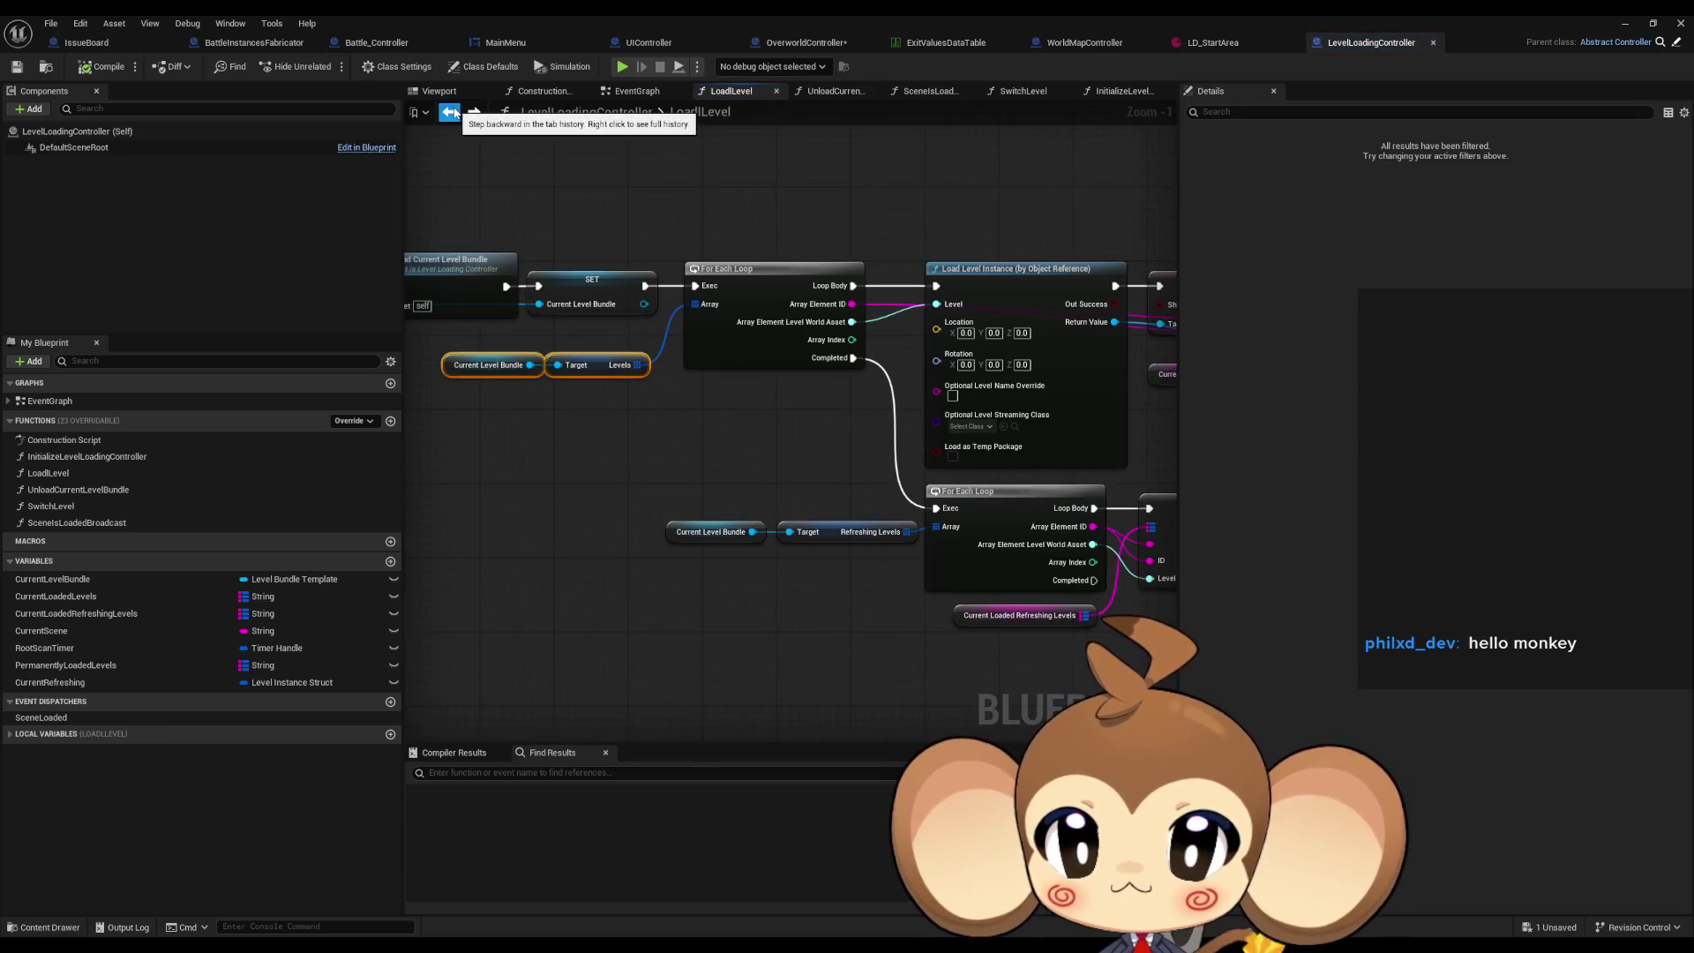
{"action": "left_click", "coordinate": [797, 44]}
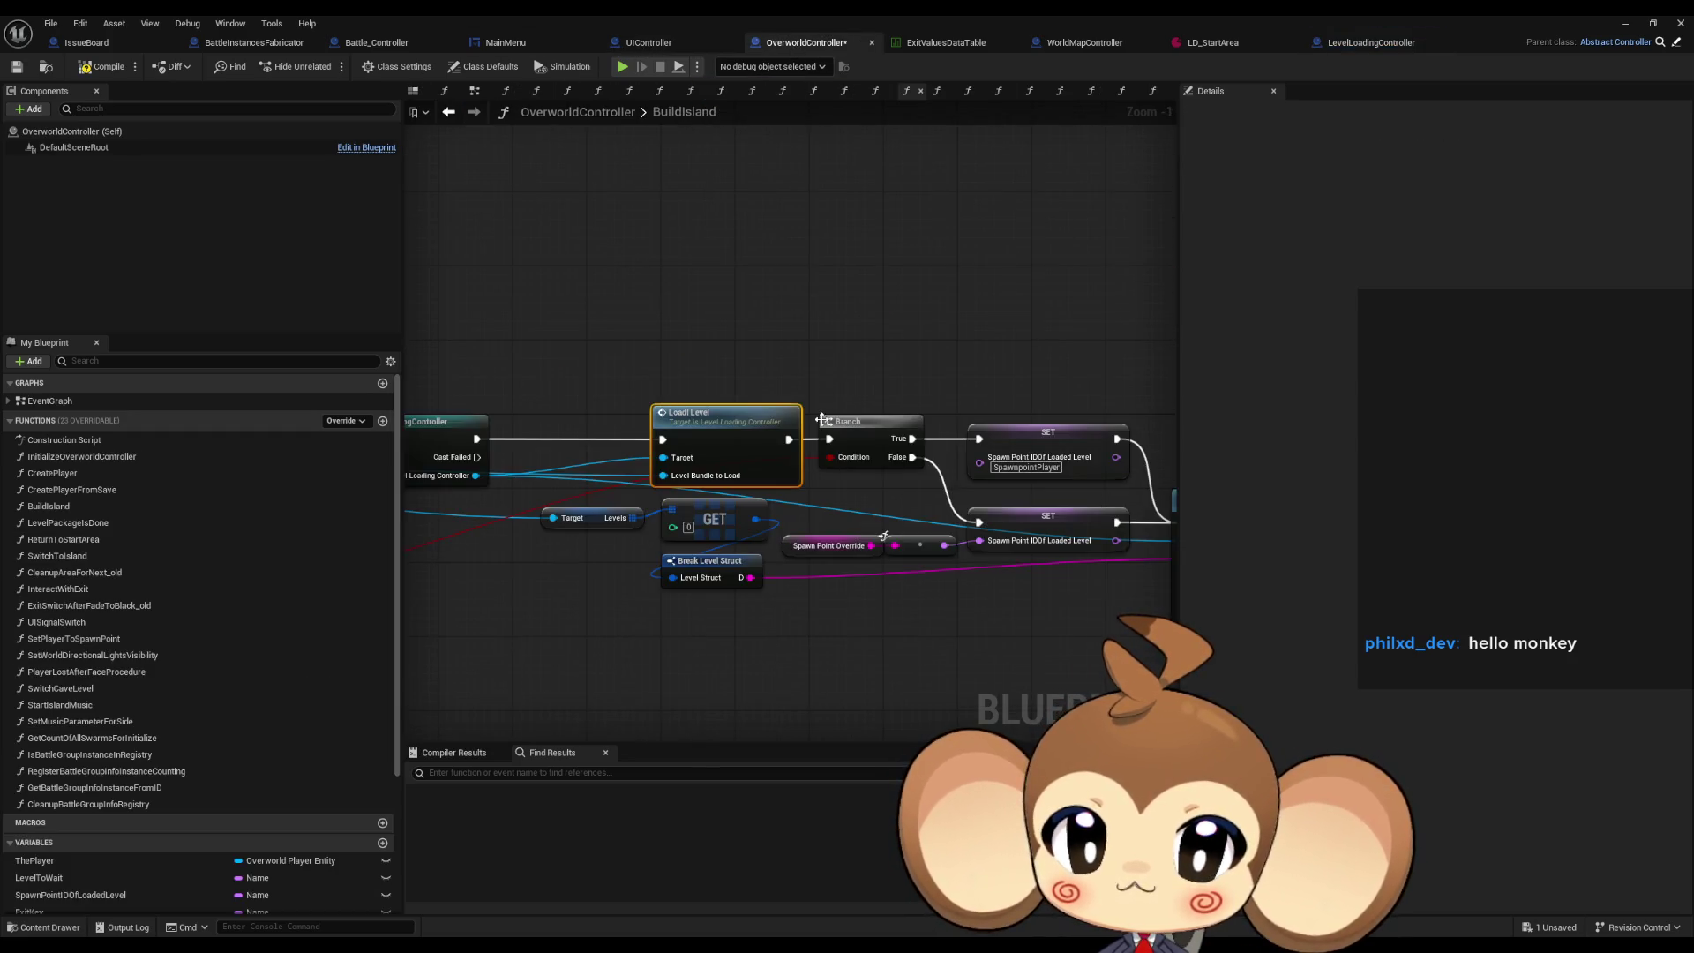
{"action": "left_click_drag", "start_coordinate": [822, 420], "coordinate": [413, 374]}
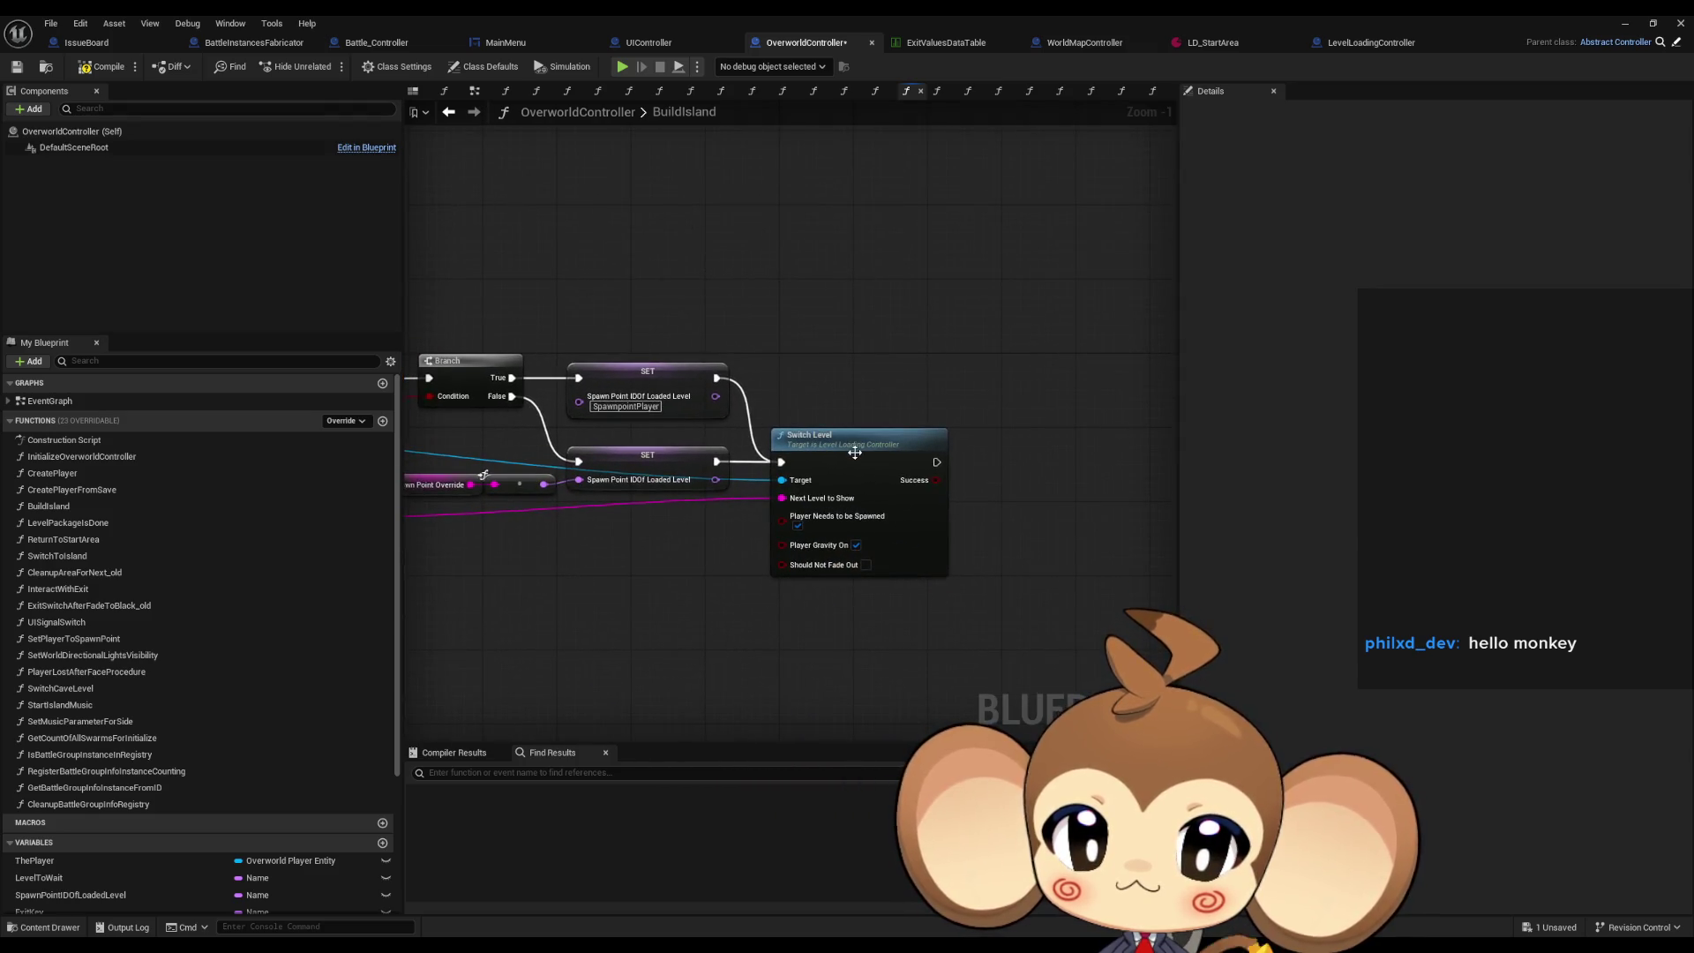
{"action": "double_click", "coordinate": [854, 452]}
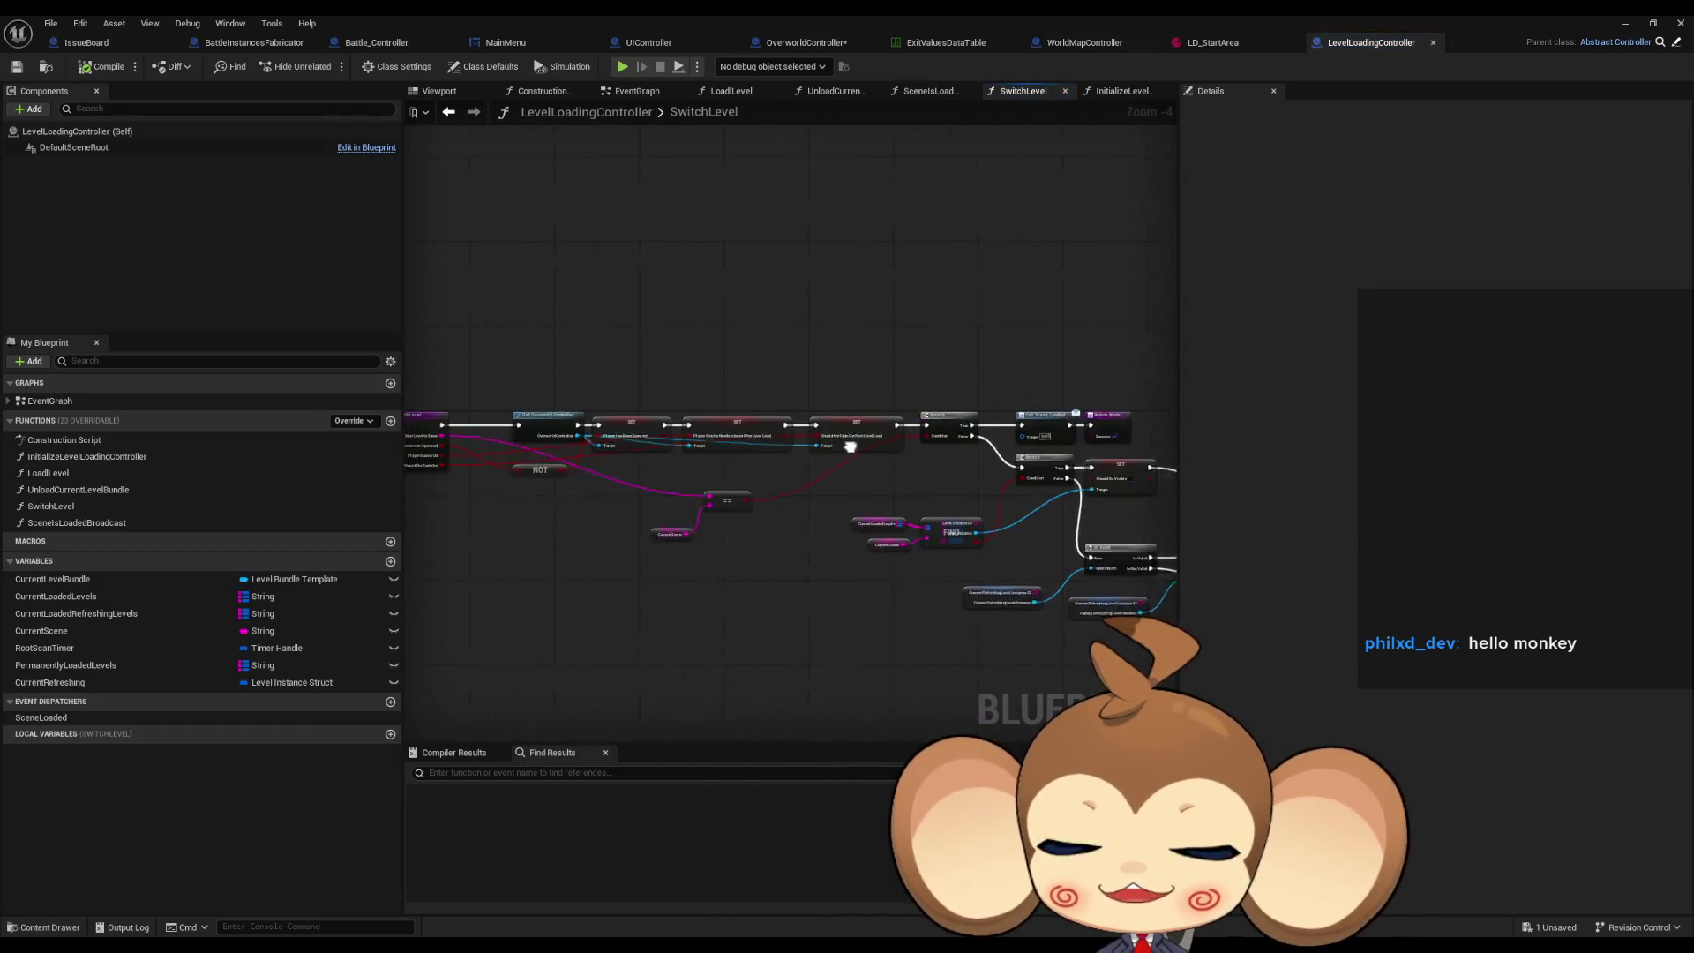
{"action": "scroll", "coordinate": [720, 416], "scroll_direction": "up", "scroll_amount": 4}
{"action": "left_click", "coordinate": [683, 404]}
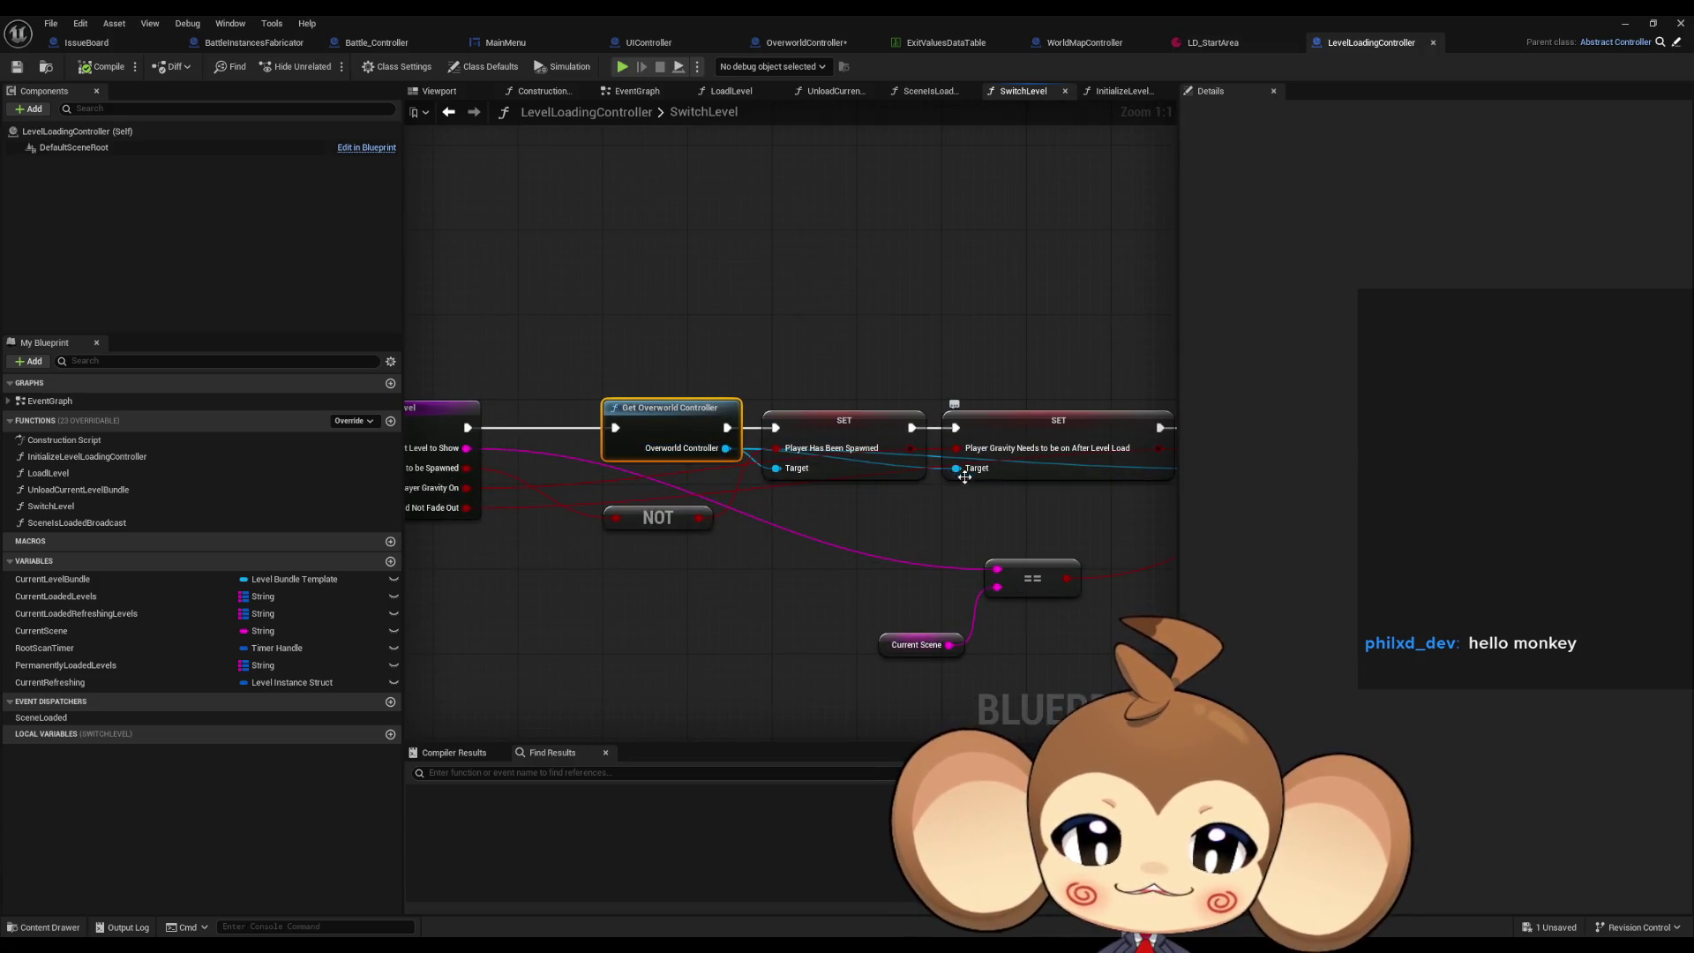
{"action": "mouse_move", "coordinate": [948, 473]}
{"action": "left_mouse_down"}
{"action": "mouse_move", "coordinate": [909, 482]}
{"action": "mouse_move", "coordinate": [518, 420]}
{"action": "left_mouse_up"}
{"action": "scroll", "coordinate": [909, 477], "scroll_direction": "down", "scroll_amount": 3}
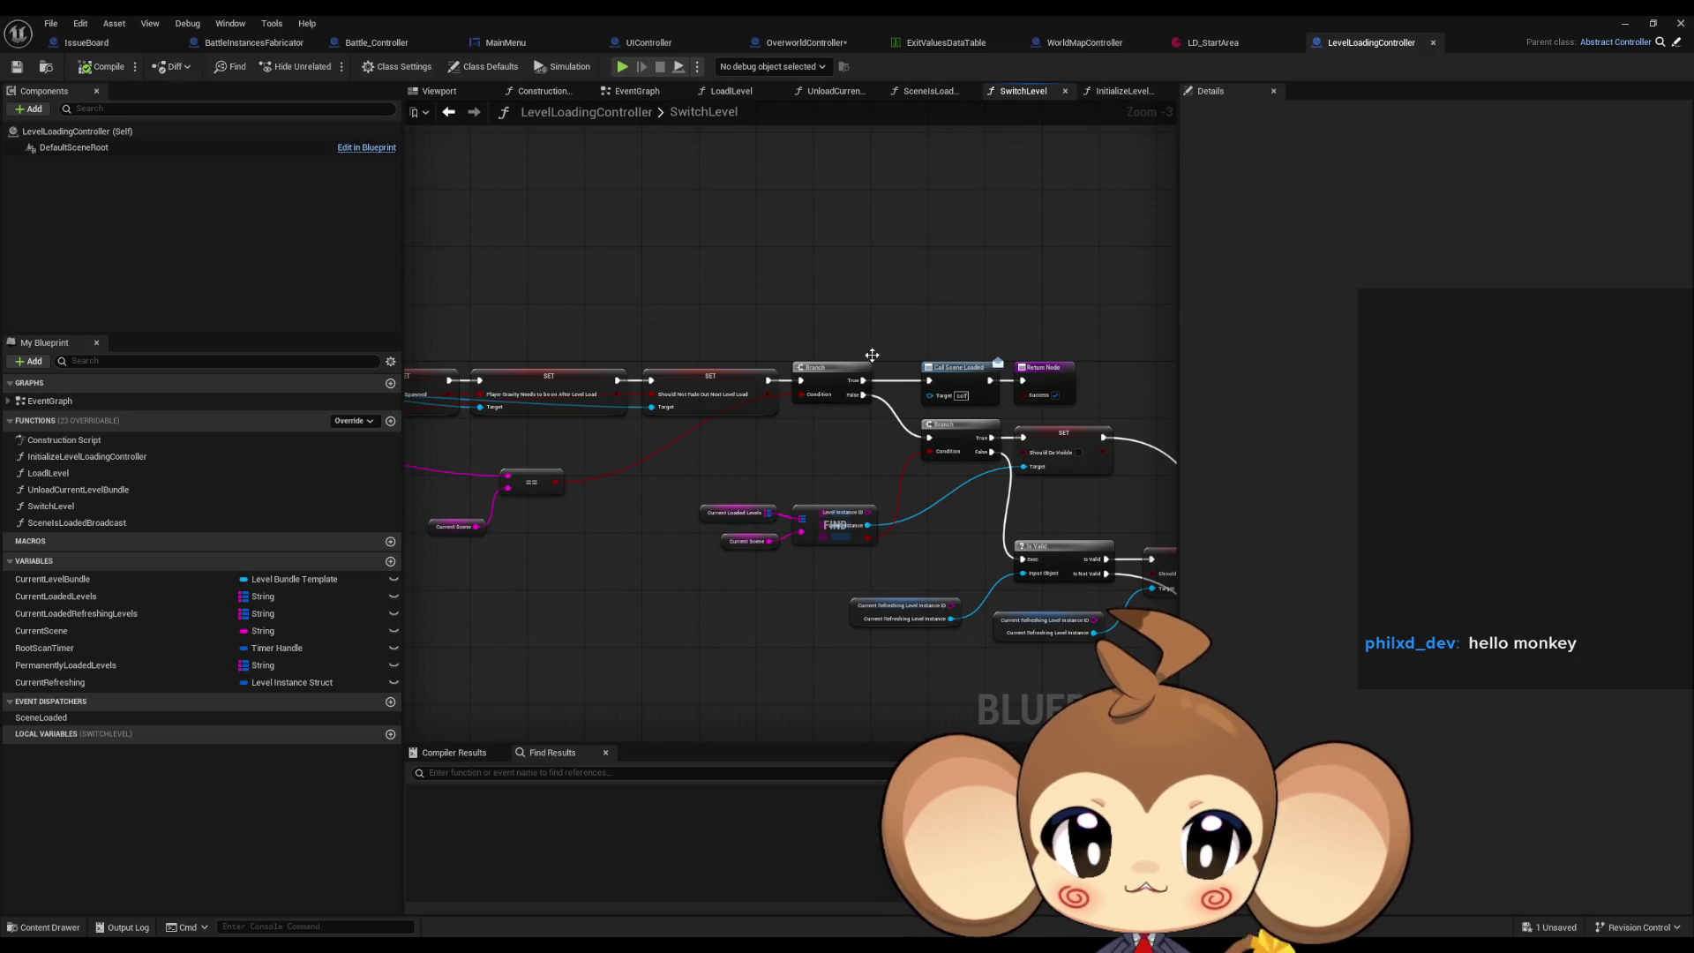
{"action": "scroll", "coordinate": [805, 451], "scroll_direction": "up", "scroll_amount": 3}
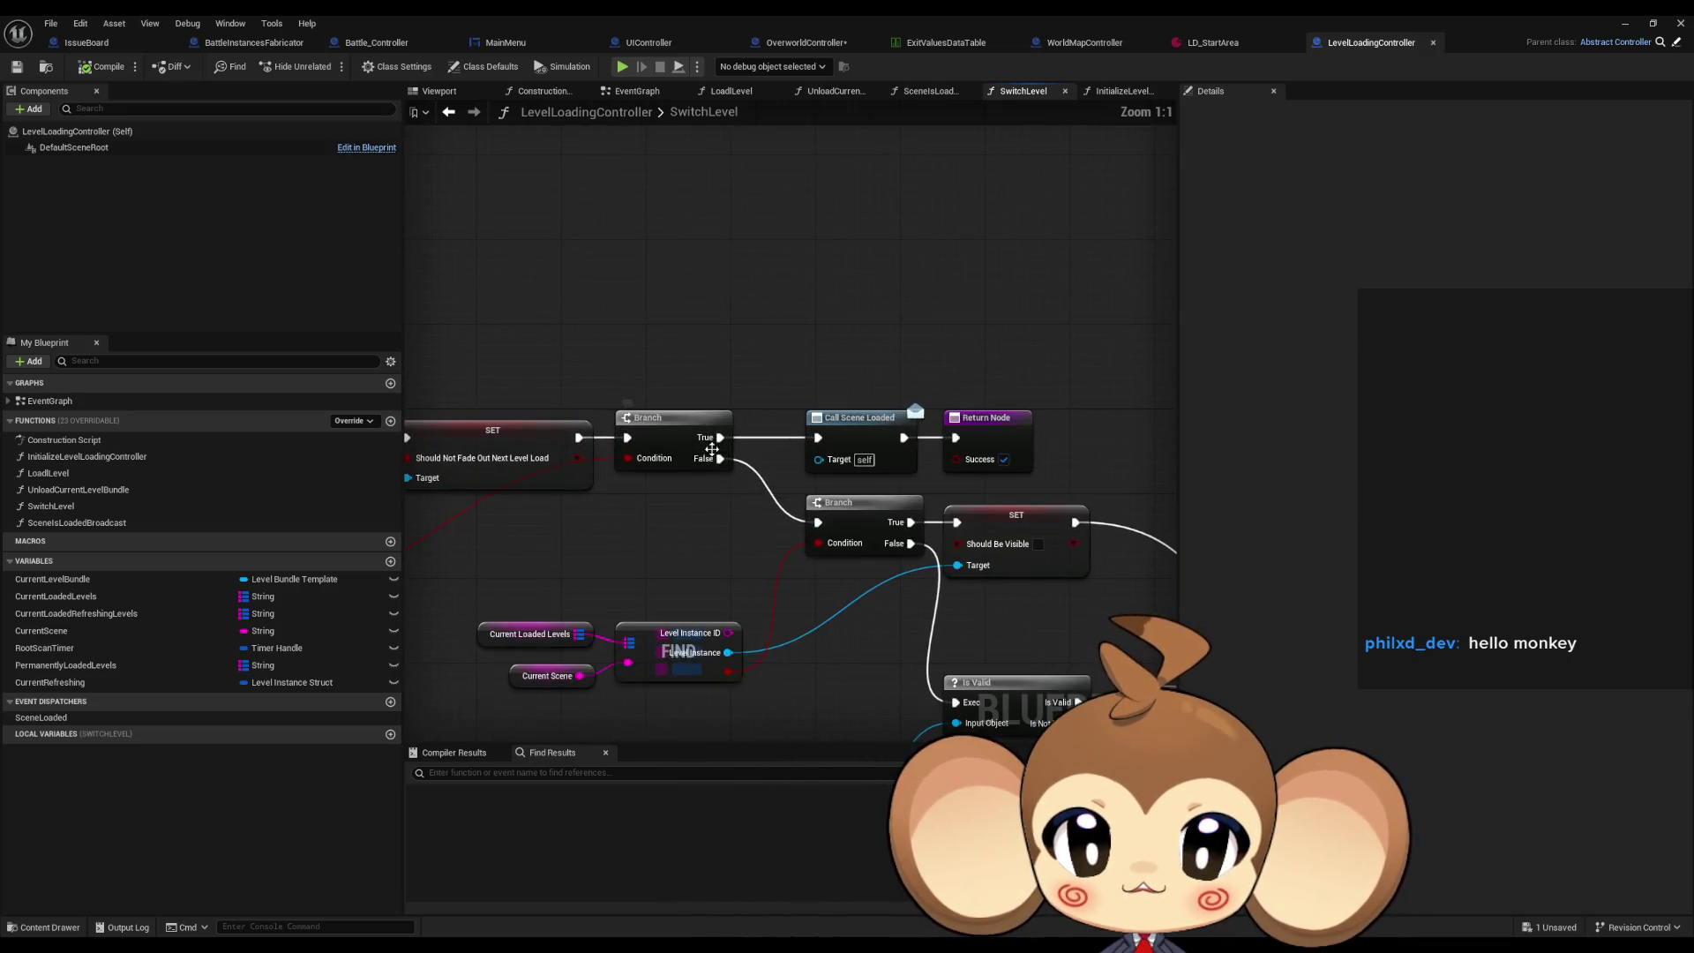
{"action": "mouse_move", "coordinate": [1071, 389]}
{"action": "left_mouse_down"}
{"action": "mouse_move", "coordinate": [1173, 393]}
{"action": "mouse_move", "coordinate": [698, 405]}
{"action": "mouse_move", "coordinate": [705, 271]}
{"action": "mouse_move", "coordinate": [663, 271]}
{"action": "left_mouse_up"}
Add a Print String reading 'Error: 1' on the first Branch's True path.
{"action": "type", "text": "print"}
{"action": "key", "text": "Return"}
{"action": "left_click", "coordinate": [730, 313]}
{"action": "type", "text": "Error:"}
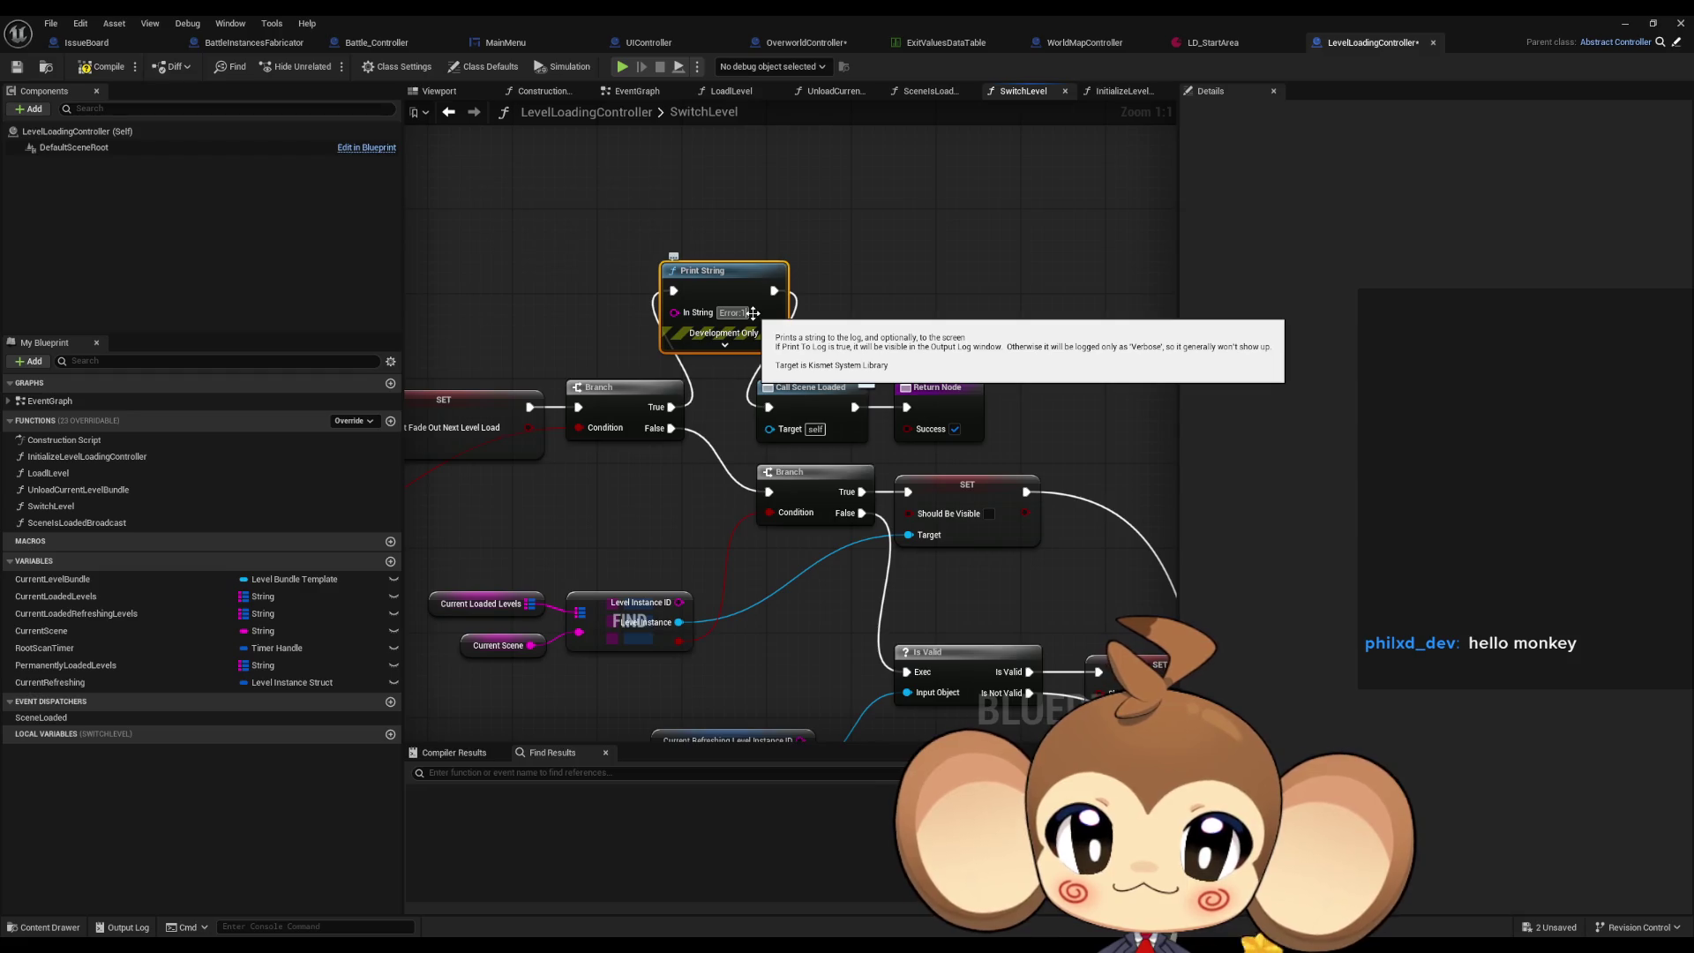
{"action": "key", "text": "Return"}
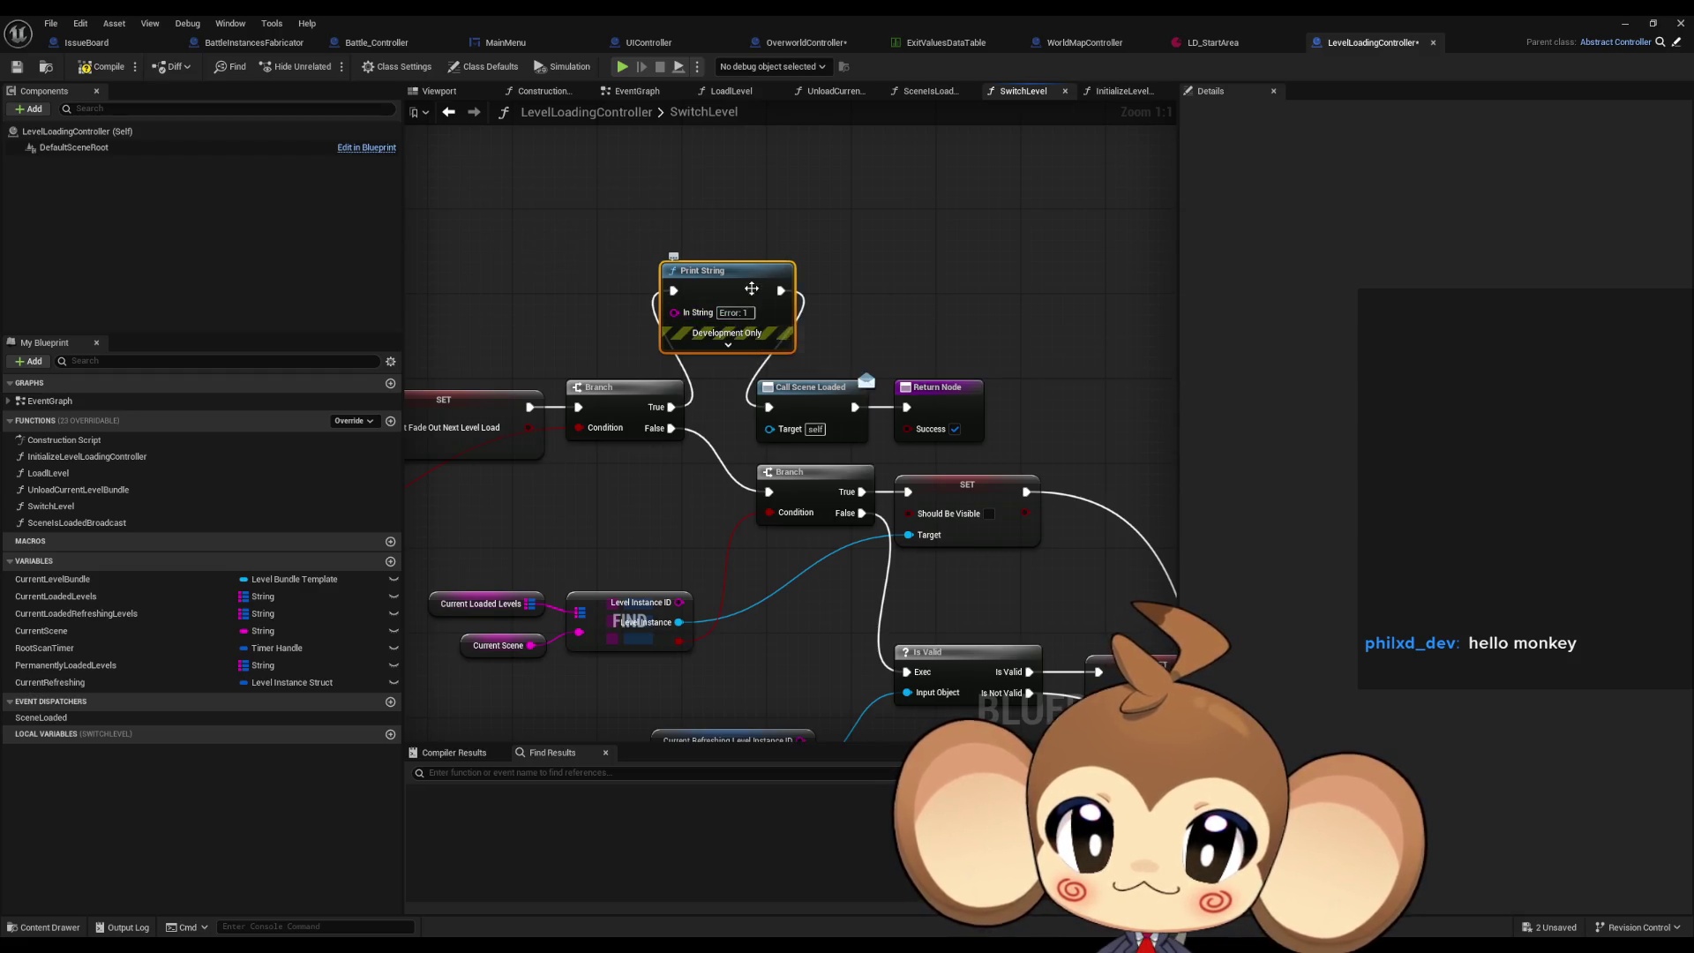
Copy it as an 'Error: 2' print and route the Branch False path through it.
{"action": "key", "text": "ctrl+c"}
{"action": "key", "text": "ctrl+v"}
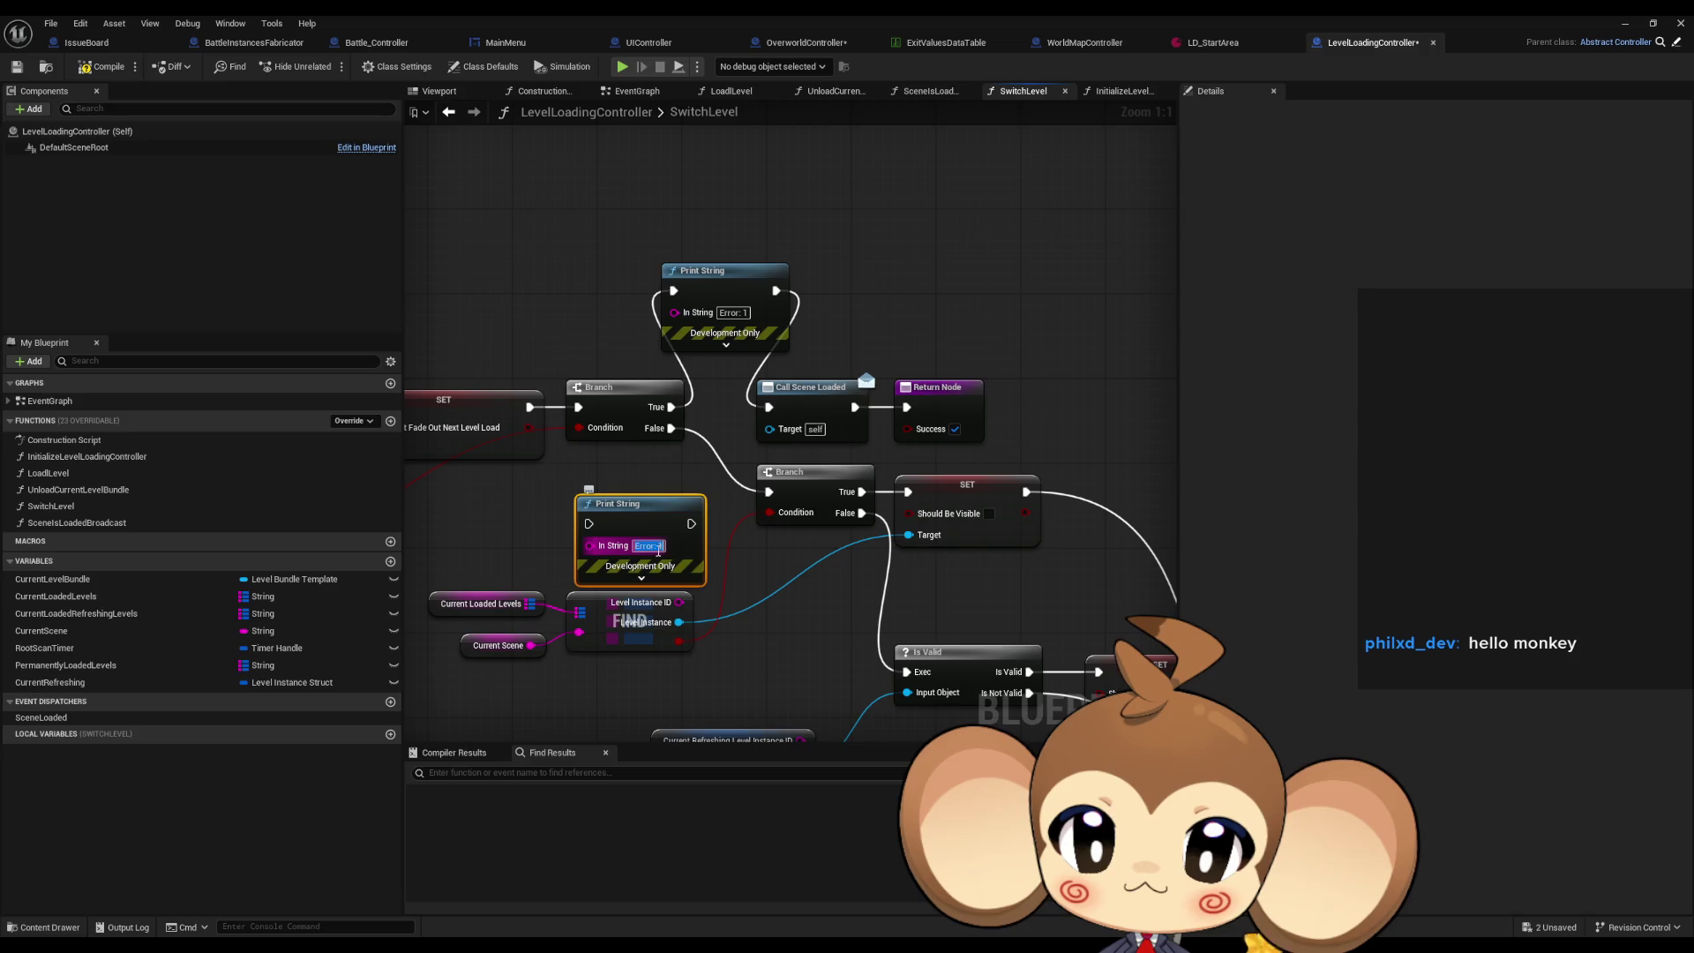
{"action": "left_click", "coordinate": [658, 546]}
{"action": "type", "text": "Error: 2"}
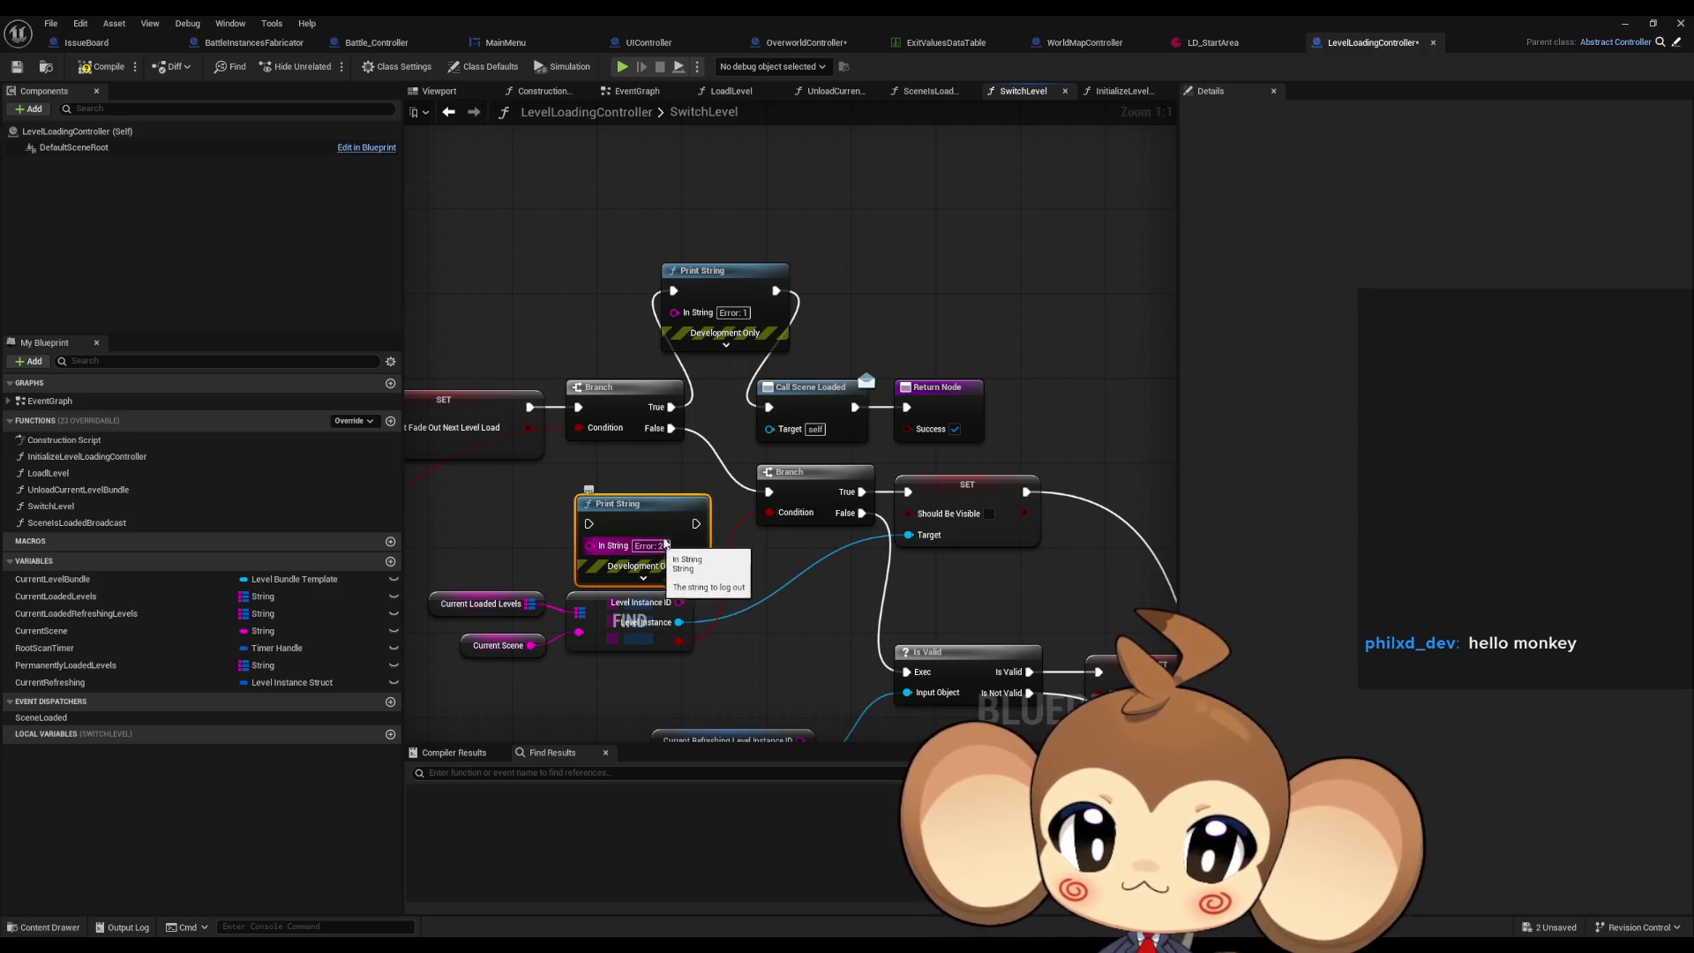
{"action": "left_click_drag", "start_coordinate": [696, 523], "coordinate": [777, 500]}
{"action": "mouse_move", "coordinate": [671, 427]}
{"action": "left_mouse_down"}
{"action": "mouse_move", "coordinate": [589, 523]}
{"action": "mouse_move", "coordinate": [628, 472]}
{"action": "left_mouse_up"}
Review the new debug prints and move along to the SET Current Scene section.
{"action": "scroll", "coordinate": [707, 511], "scroll_direction": "down", "scroll_amount": 2}
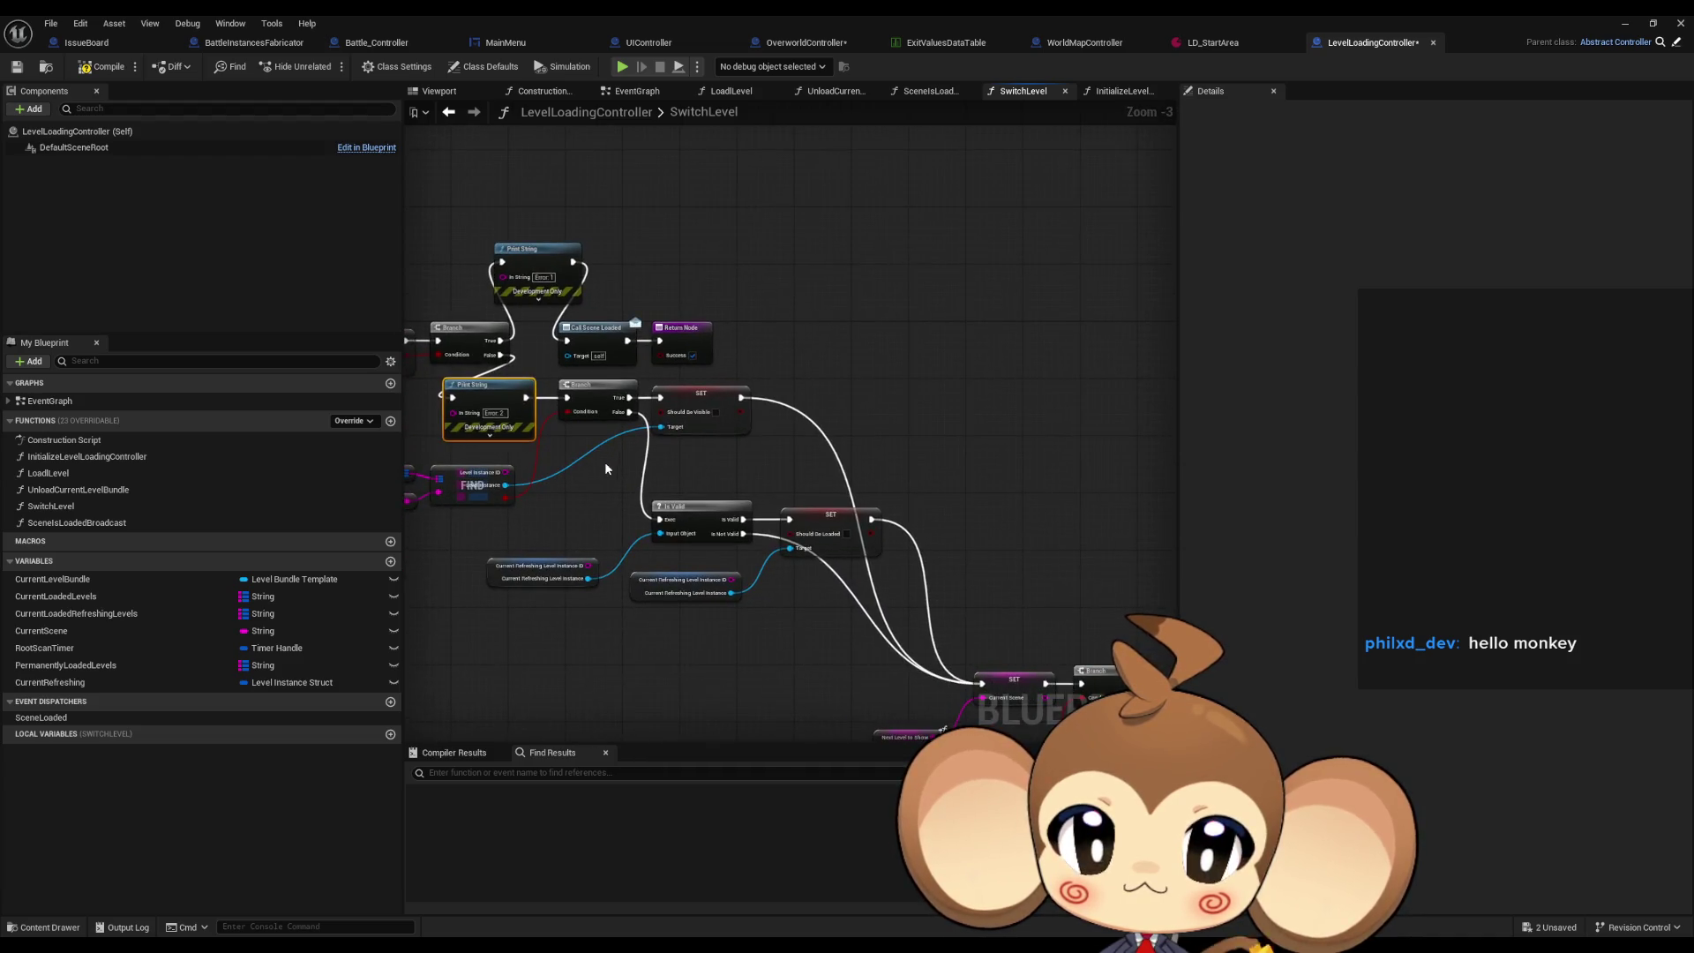
{"action": "scroll", "coordinate": [608, 478], "scroll_direction": "down", "scroll_amount": 1}
{"action": "scroll", "coordinate": [625, 477], "scroll_direction": "up", "scroll_amount": 2}
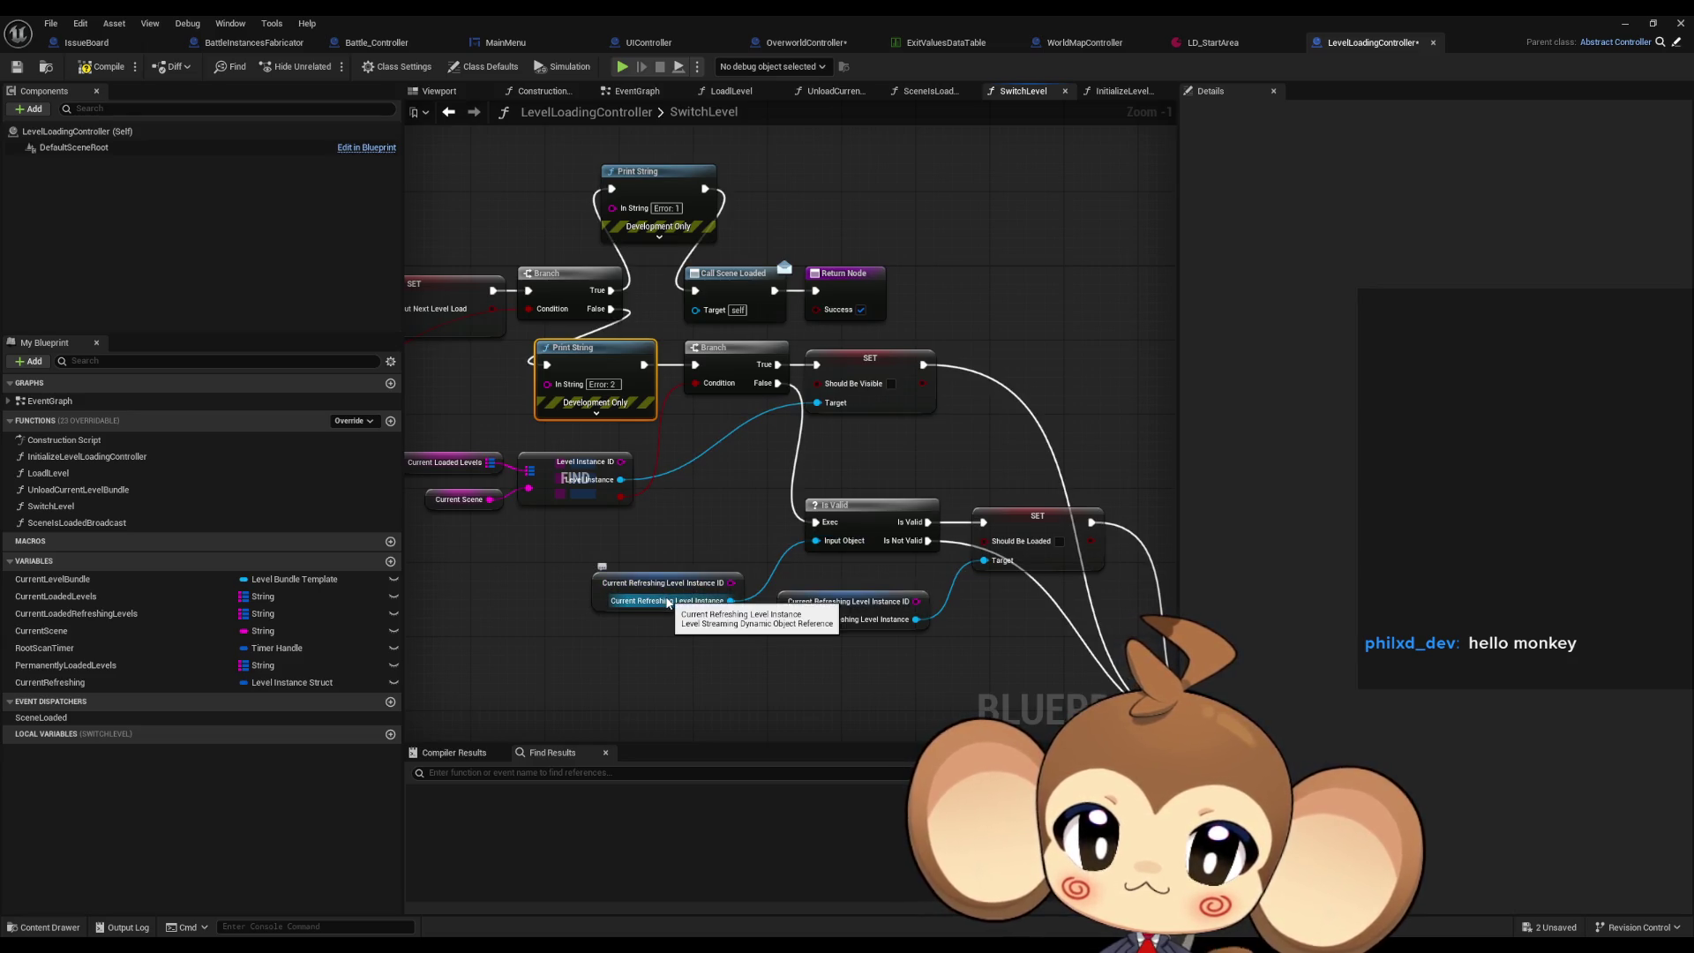
{"action": "mouse_move", "coordinate": [717, 511]}
{"action": "left_mouse_down"}
{"action": "mouse_move", "coordinate": [842, 498]}
{"action": "mouse_move", "coordinate": [882, 530]}
{"action": "mouse_move", "coordinate": [663, 516]}
{"action": "left_mouse_up"}
{"action": "scroll", "coordinate": [663, 516], "scroll_direction": "down", "scroll_amount": 2}
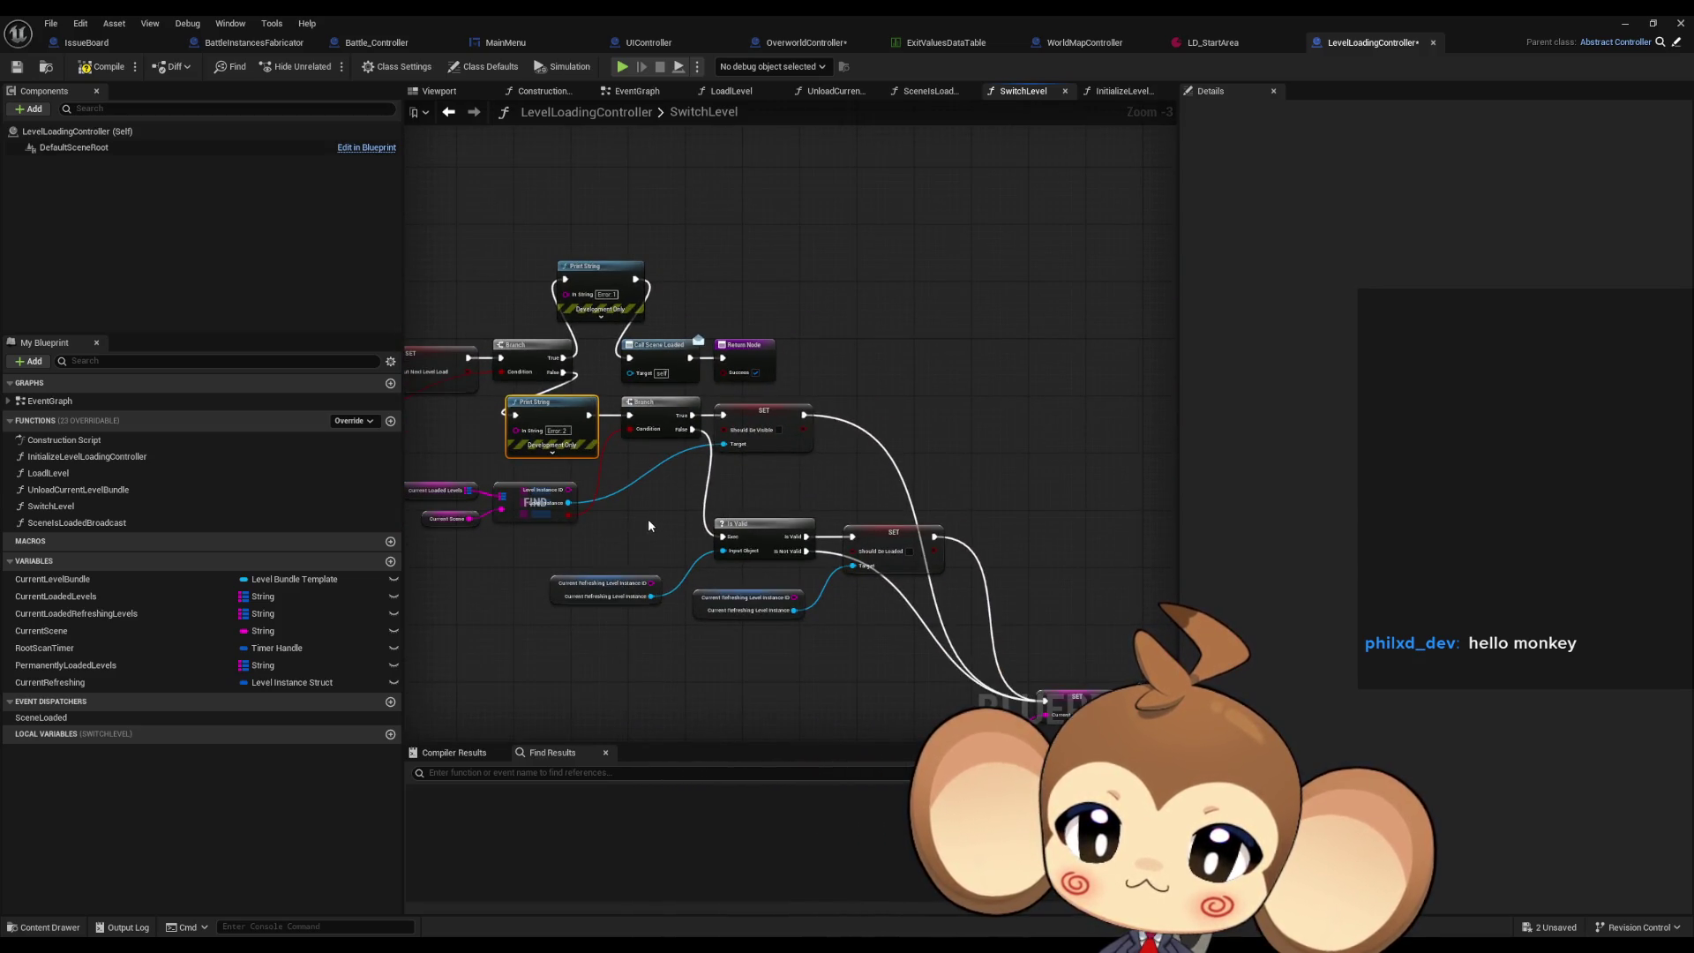
{"action": "left_click_drag", "start_coordinate": [647, 518], "coordinate": [700, 490]}
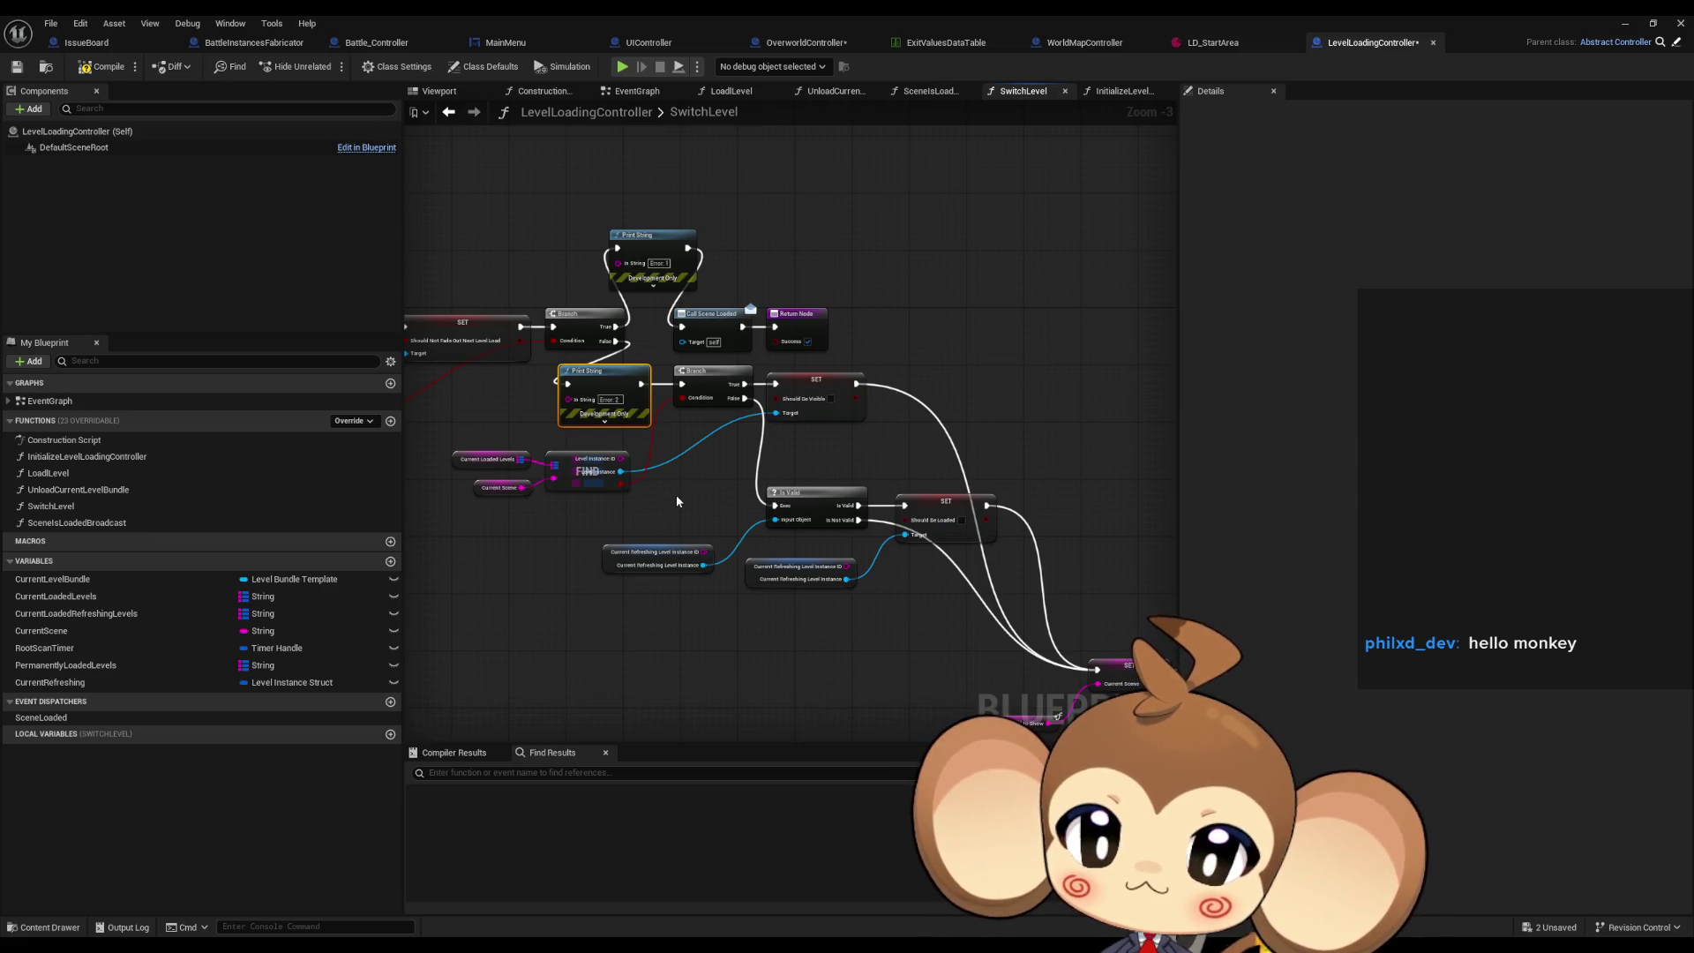
{"action": "left_click_drag", "start_coordinate": [672, 495], "coordinate": [548, 440]}
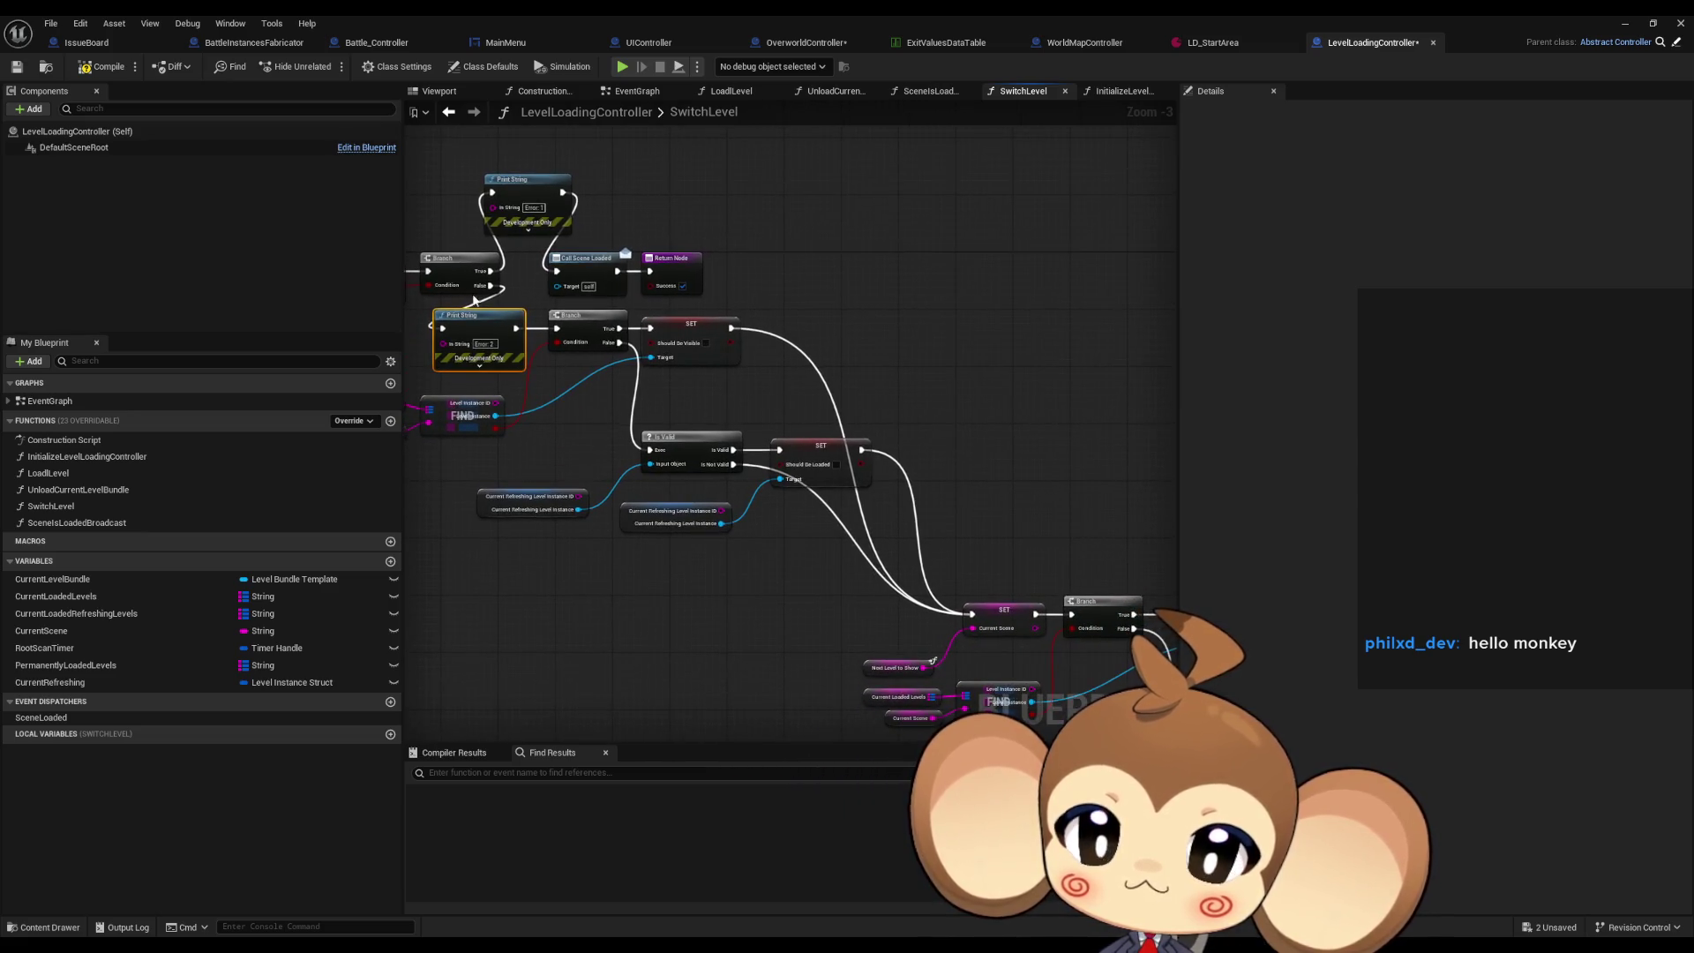
{"action": "mouse_move", "coordinate": [979, 550]}
{"action": "left_mouse_down"}
{"action": "mouse_move", "coordinate": [703, 427]}
{"action": "mouse_move", "coordinate": [691, 389]}
{"action": "mouse_move", "coordinate": [1009, 424]}
{"action": "mouse_move", "coordinate": [618, 414]}
{"action": "left_mouse_up"}
Paste a third Print String fed by an Append of an 'Error 3' label and Next Level to Show.
{"action": "scroll", "coordinate": [617, 410], "scroll_direction": "up", "scroll_amount": 3}
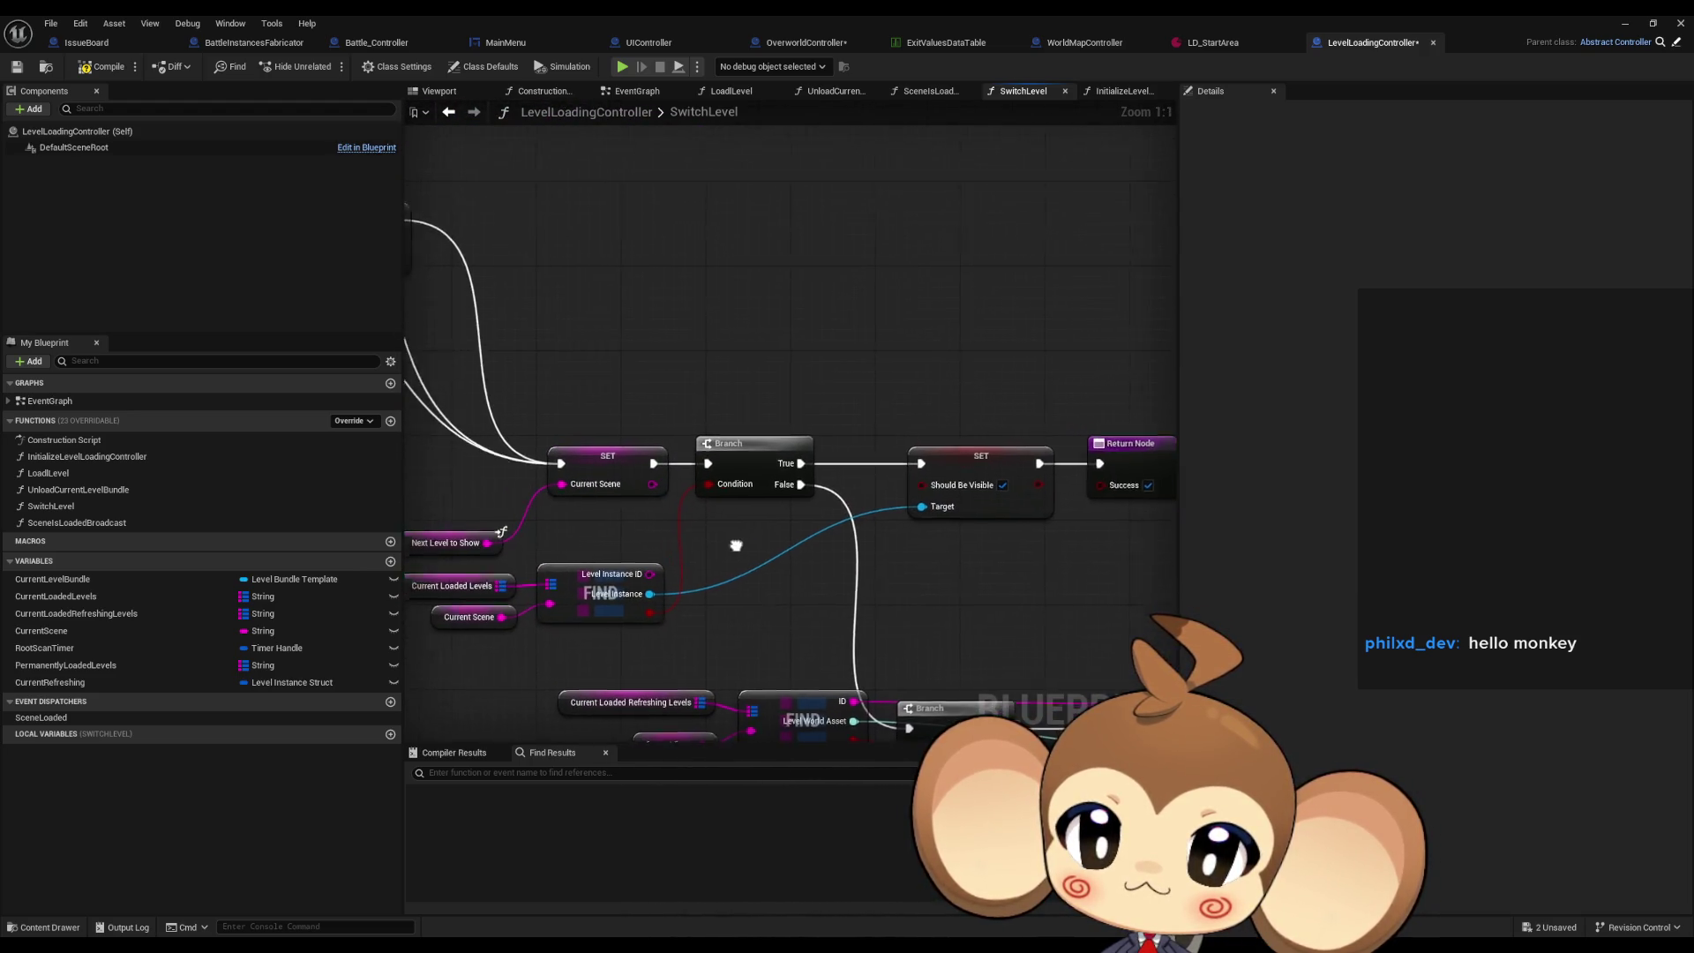
{"action": "key", "text": "ctrl+v"}
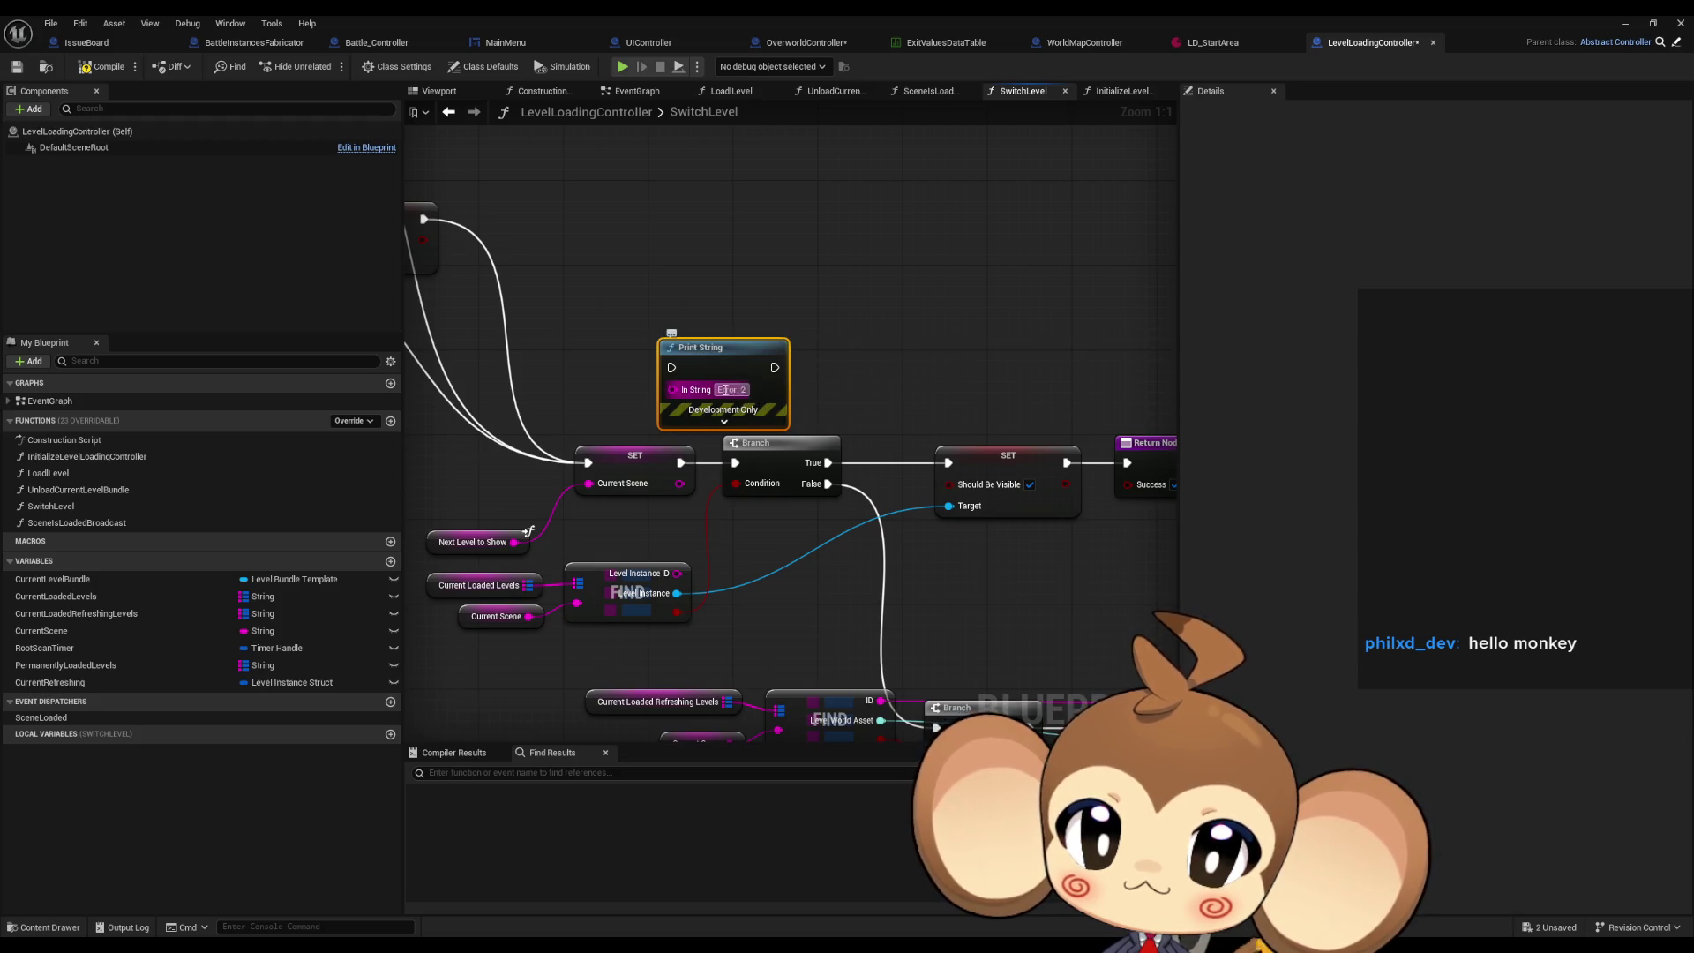
{"action": "right_click", "coordinate": [732, 389]}
{"action": "left_click_drag", "start_coordinate": [673, 389], "coordinate": [566, 383]}
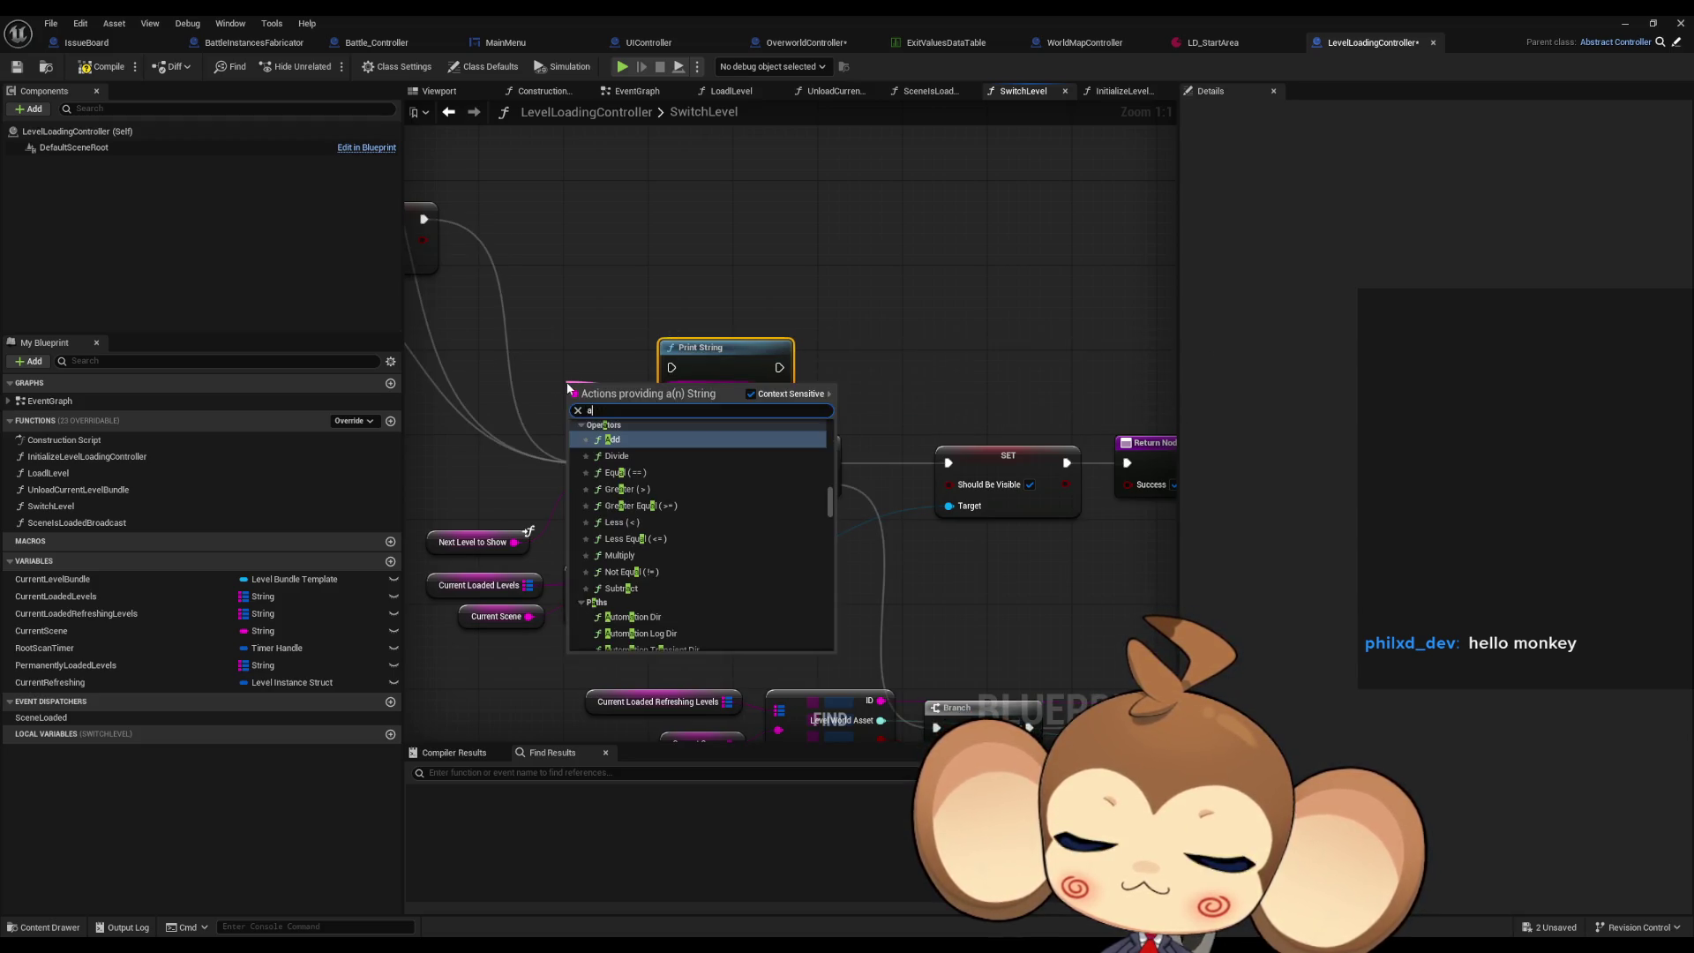
{"action": "type", "text": "appe"}
{"action": "key", "text": "Return"}
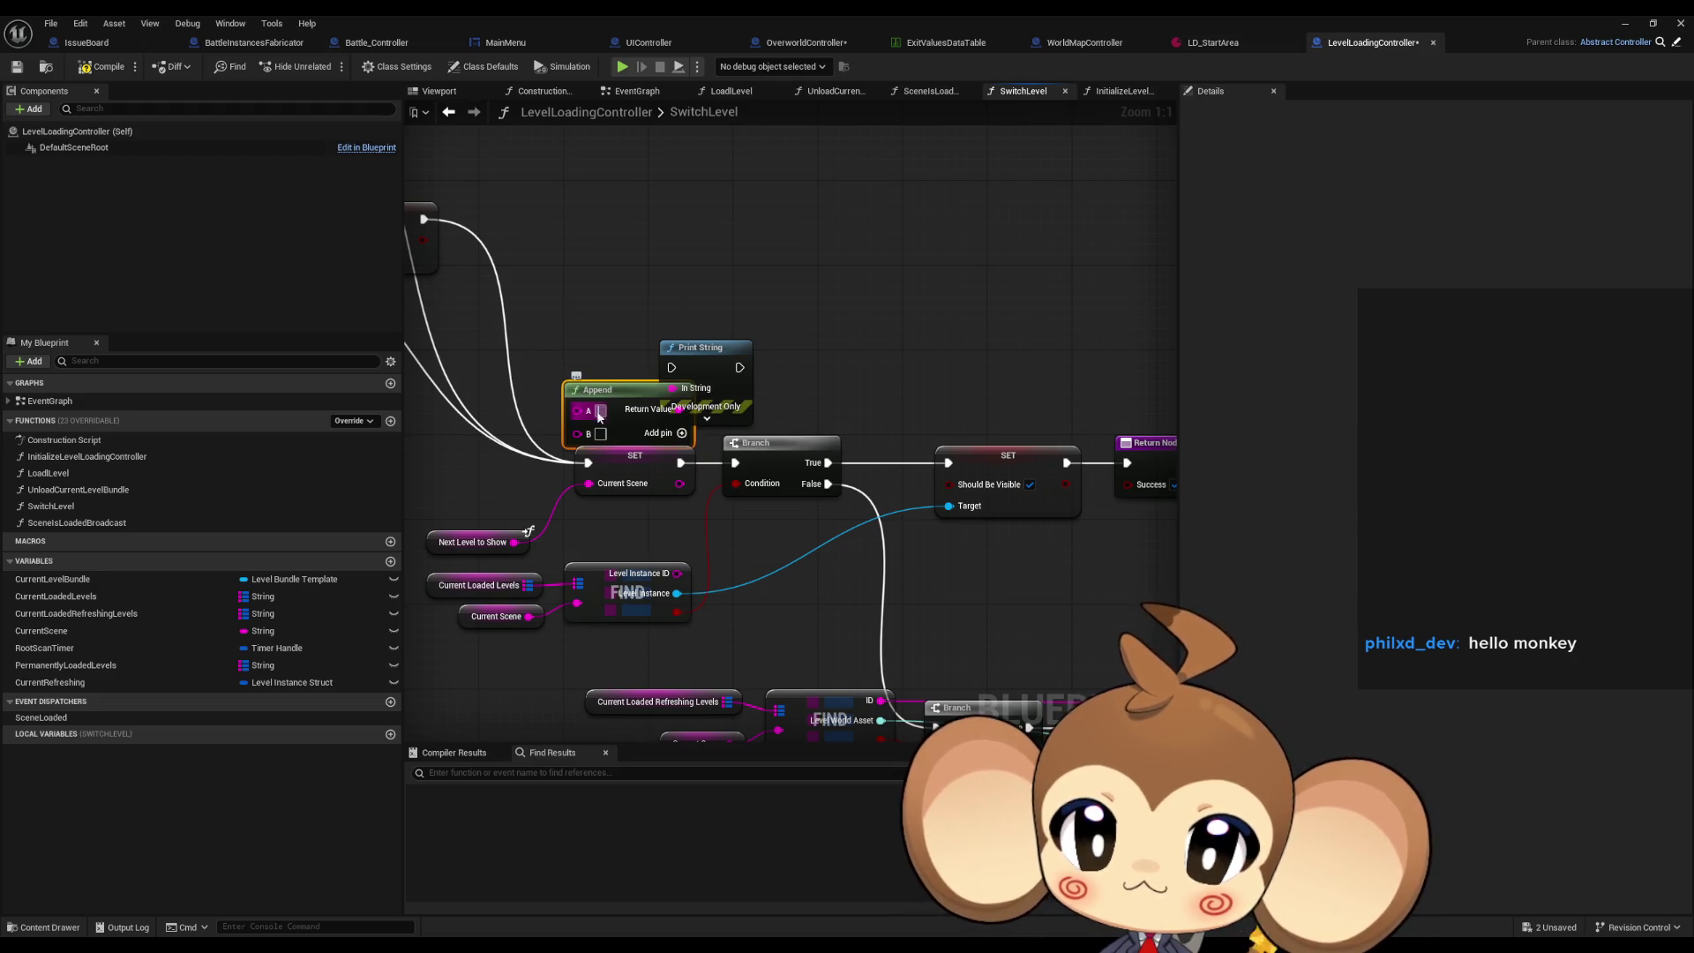
{"action": "left_click_drag", "start_coordinate": [617, 395], "coordinate": [511, 373]}
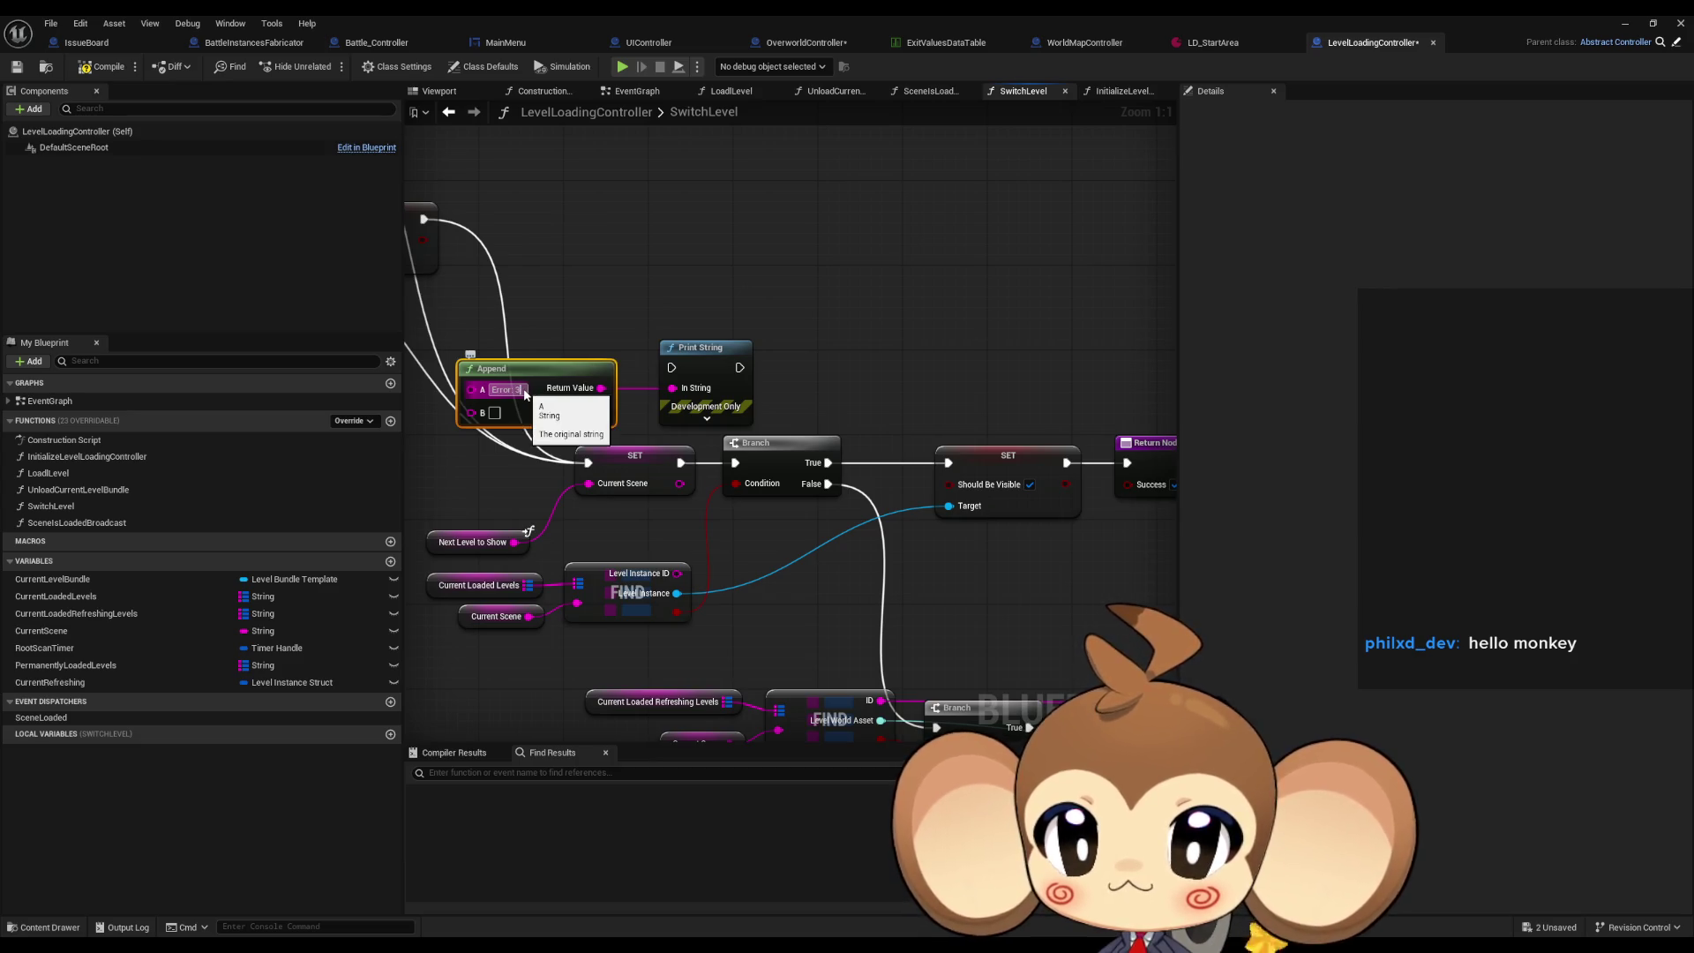
{"action": "left_click", "coordinate": [520, 389]}
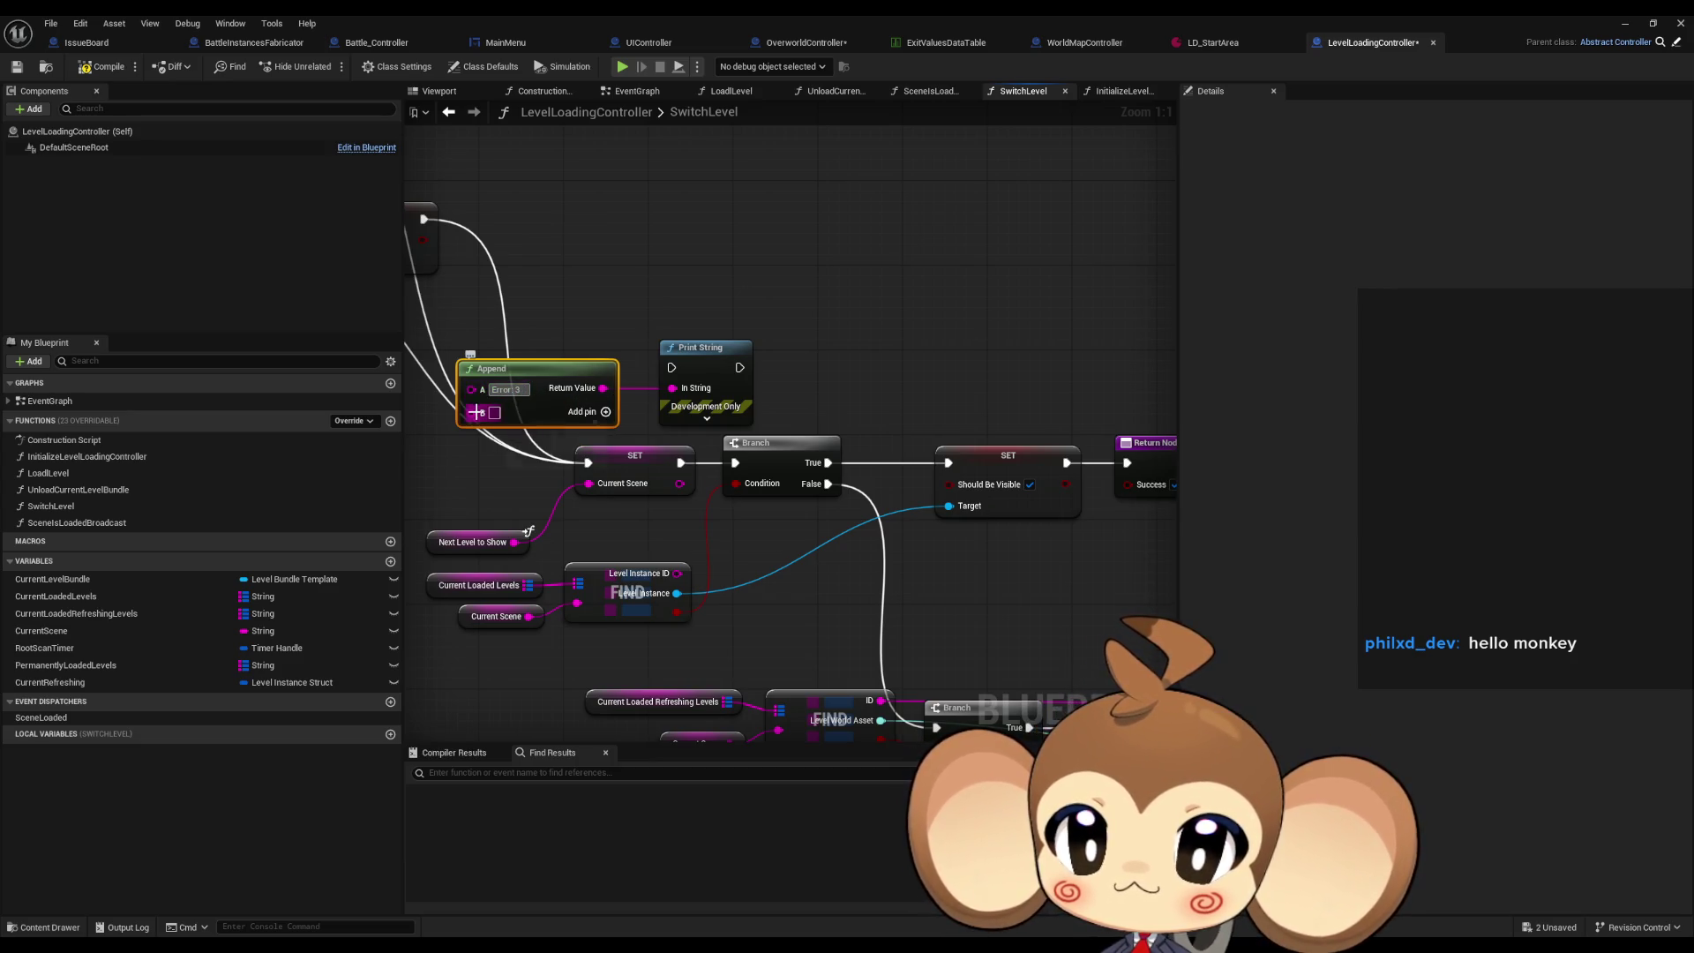
{"action": "mouse_move", "coordinate": [476, 412]}
{"action": "left_mouse_down"}
{"action": "mouse_move", "coordinate": [530, 529]}
{"action": "mouse_move", "coordinate": [513, 543]}
{"action": "left_mouse_up"}
{"action": "mouse_move", "coordinate": [739, 367]}
{"action": "left_mouse_down"}
{"action": "mouse_move", "coordinate": [735, 464]}
{"action": "mouse_move", "coordinate": [675, 370]}
{"action": "left_mouse_up"}
{"action": "scroll", "coordinate": [739, 328], "scroll_direction": "down", "scroll_amount": 3}
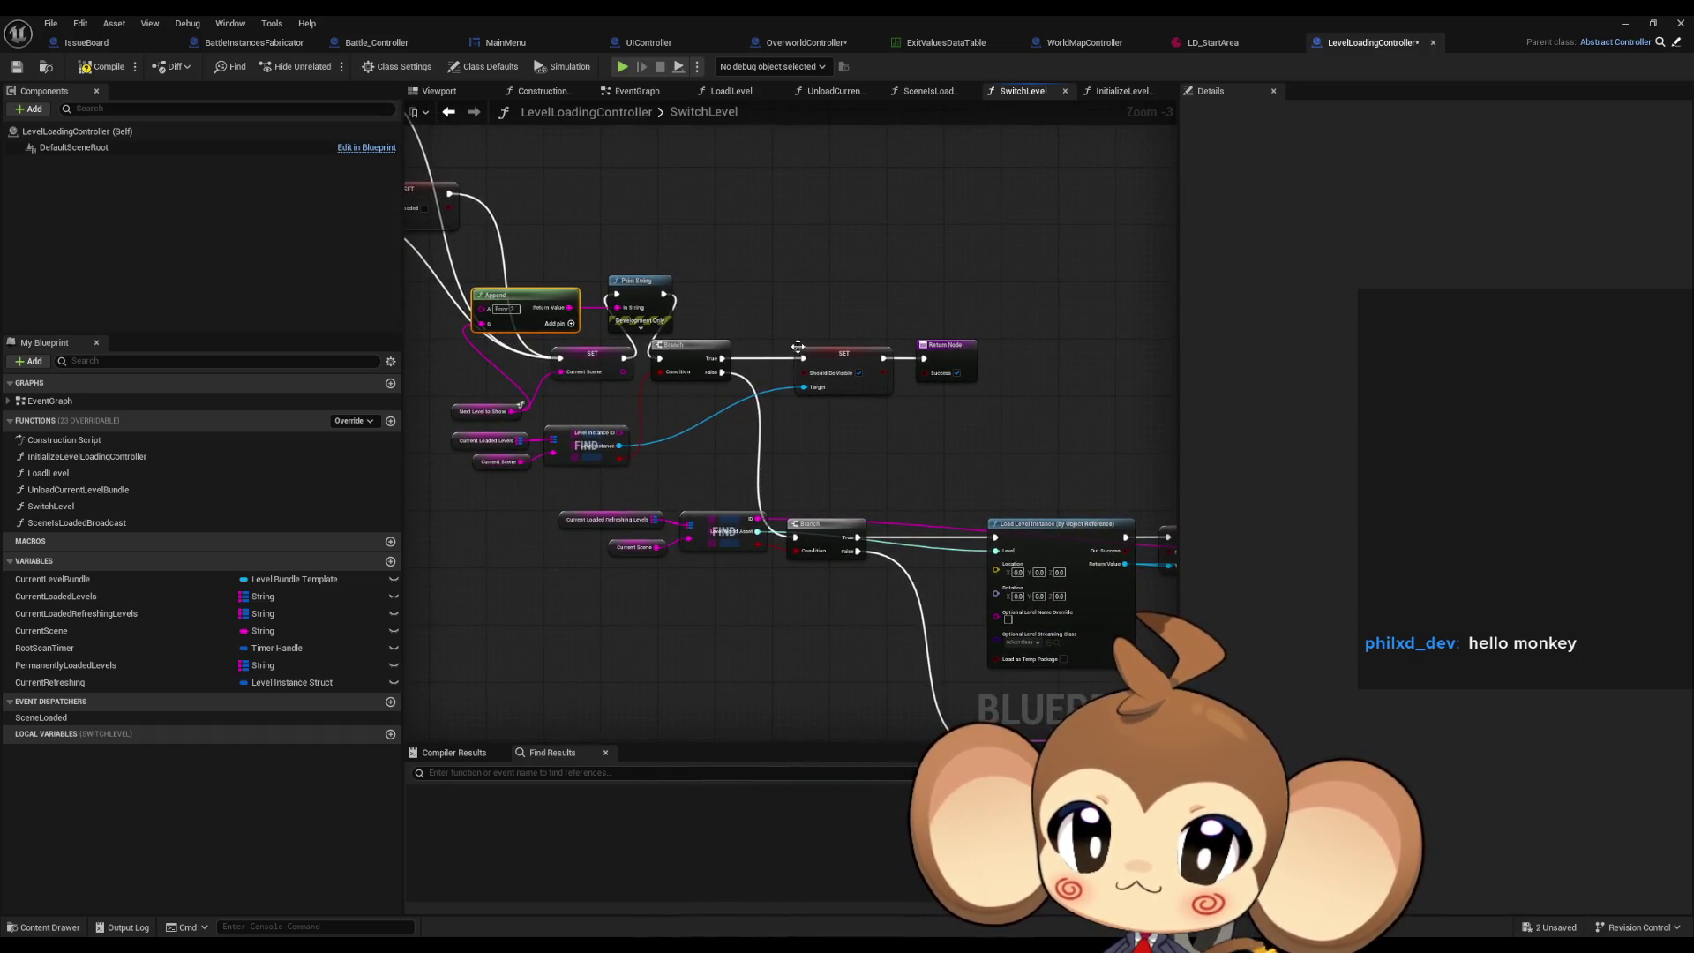
Paste a copy of the Append and Print String pair, keeping only the new Print String.
{"action": "scroll", "coordinate": [728, 342], "scroll_direction": "up", "scroll_amount": 1}
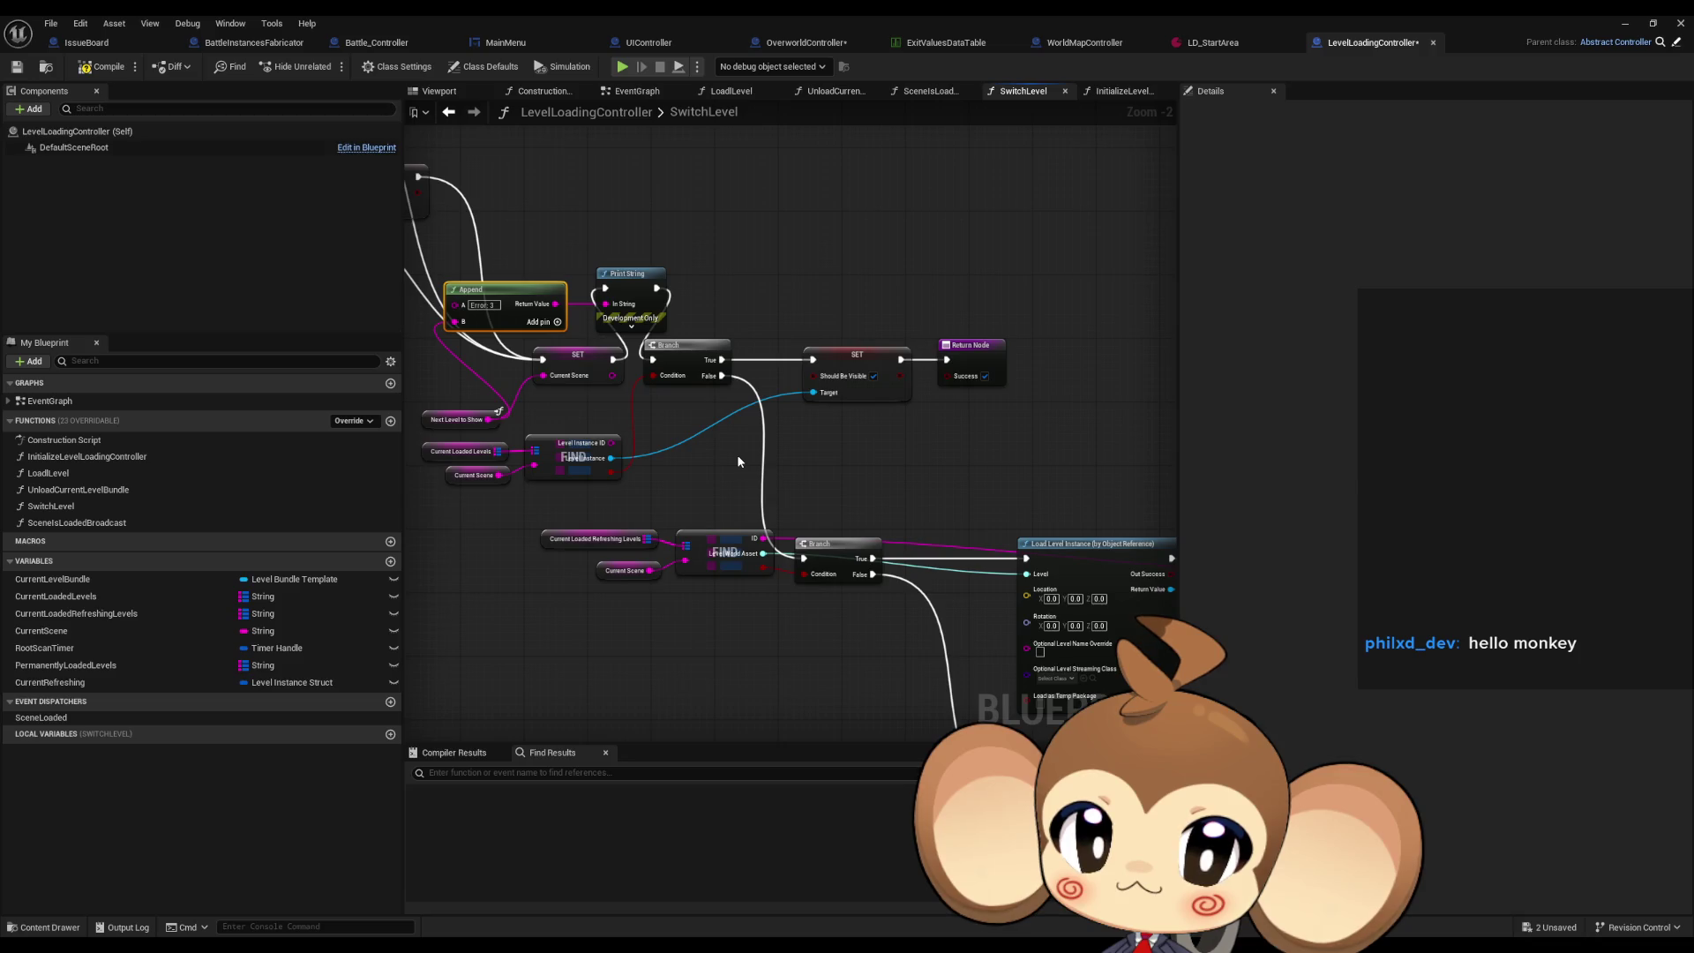
{"action": "left_click", "coordinate": [716, 442]}
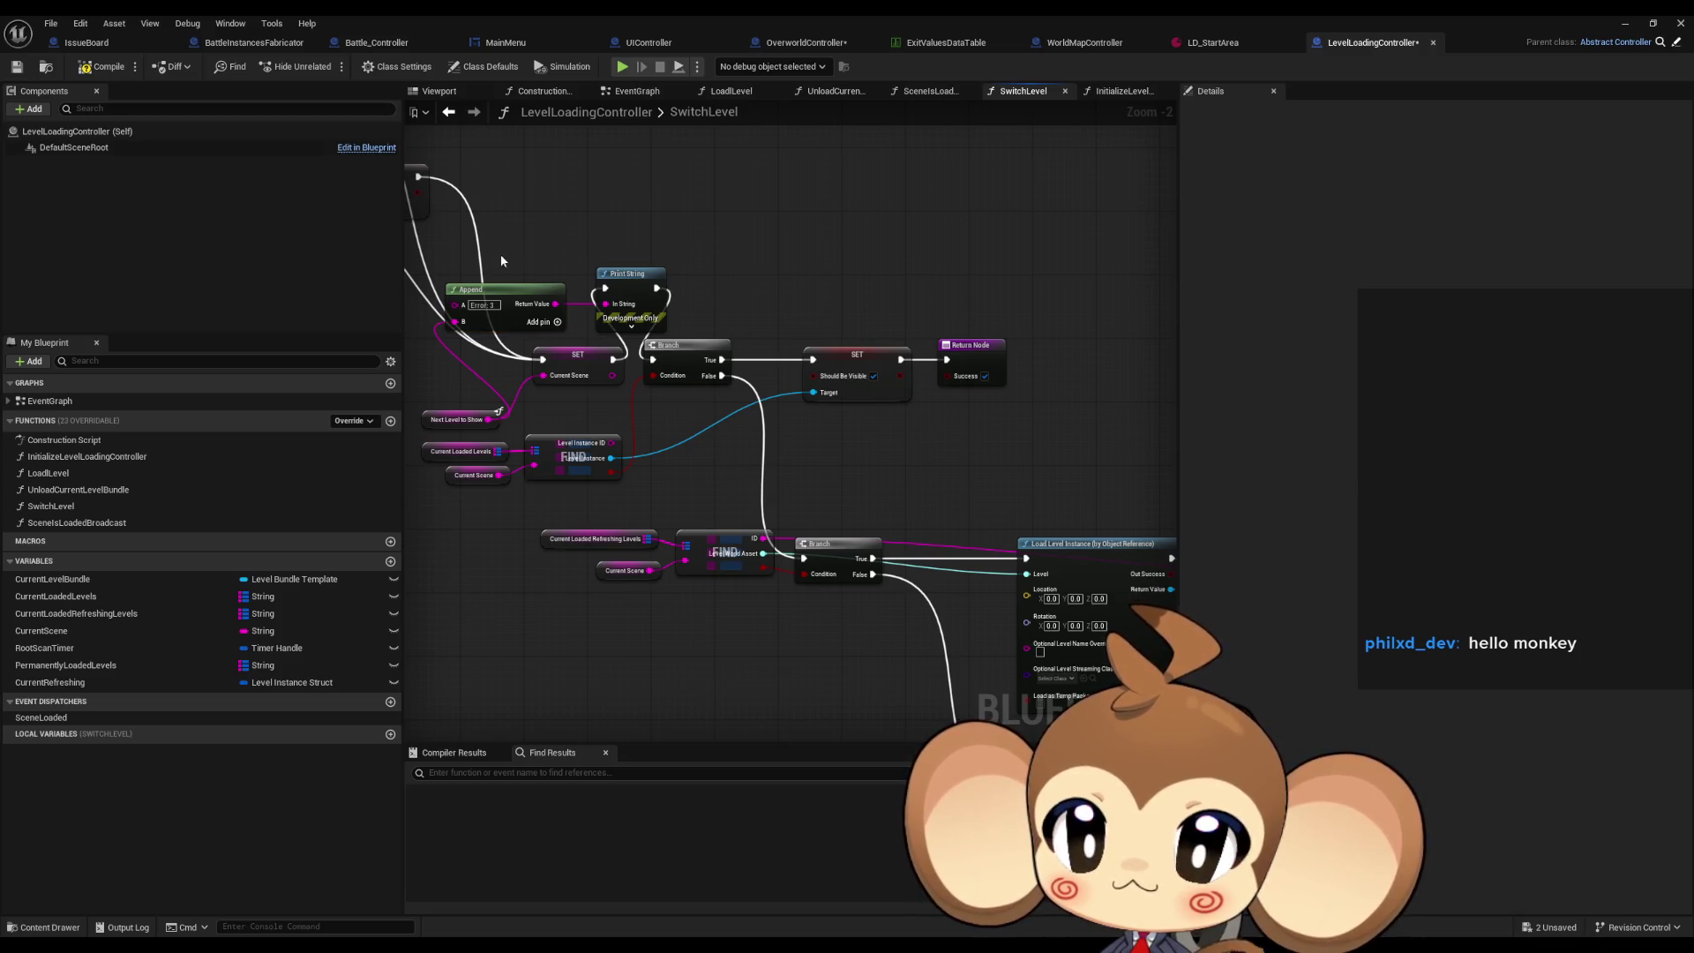
{"action": "left_click_drag", "start_coordinate": [500, 254], "coordinate": [670, 336]}
{"action": "key", "text": "ctrl+c"}
{"action": "key", "text": "ctrl+v"}
{"action": "left_click_drag", "start_coordinate": [846, 241], "coordinate": [870, 240]}
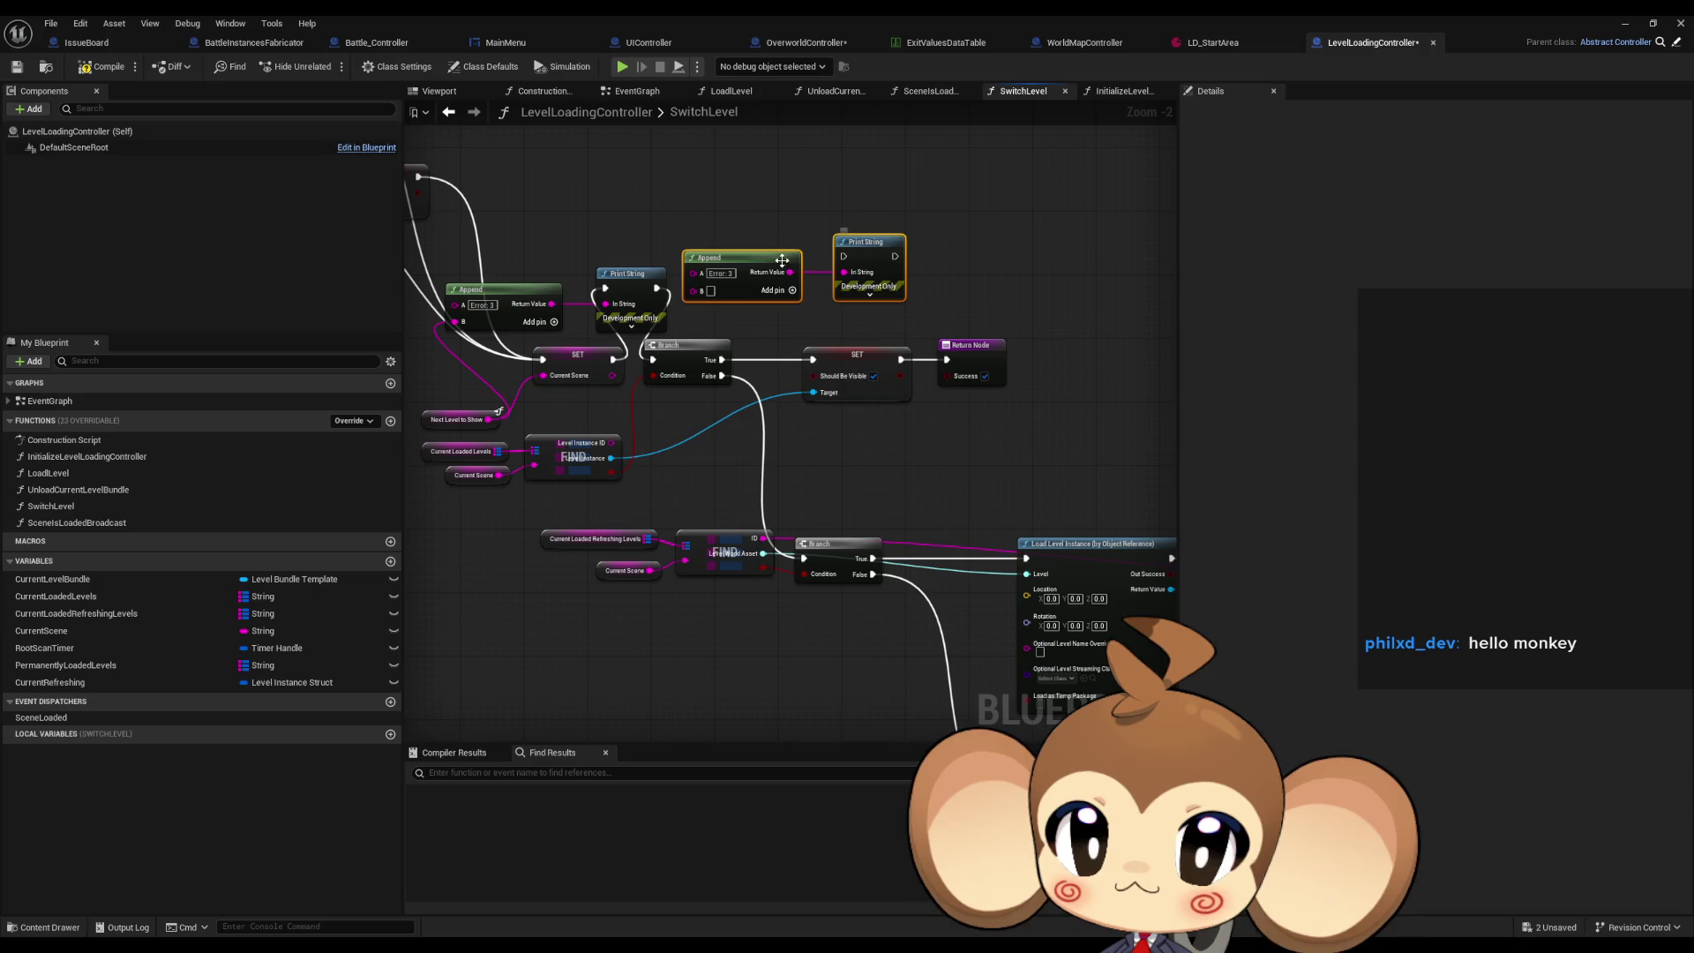
{"action": "left_click", "coordinate": [816, 250]}
{"action": "left_click", "coordinate": [741, 257]}
{"action": "key", "text": "Delete"}
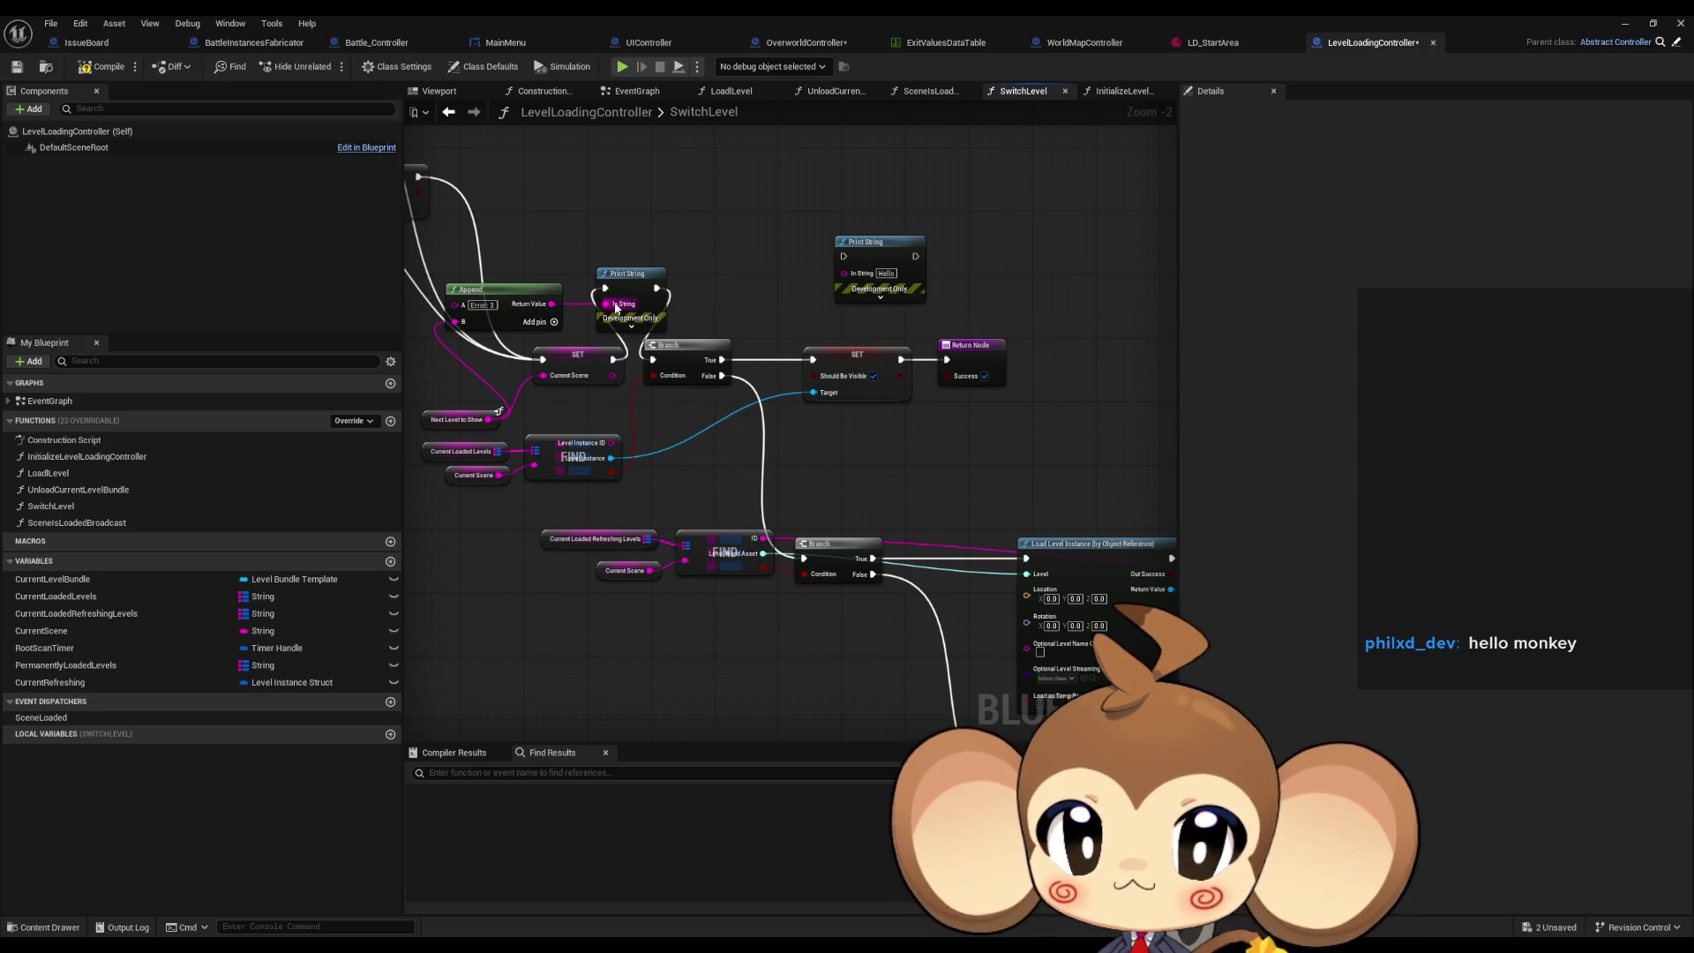
Set the copied print to 'Error: 4' and insert it between Branch True and SET.
{"action": "double_click", "coordinate": [886, 273]}
{"action": "type", "text": "Error: 3"}
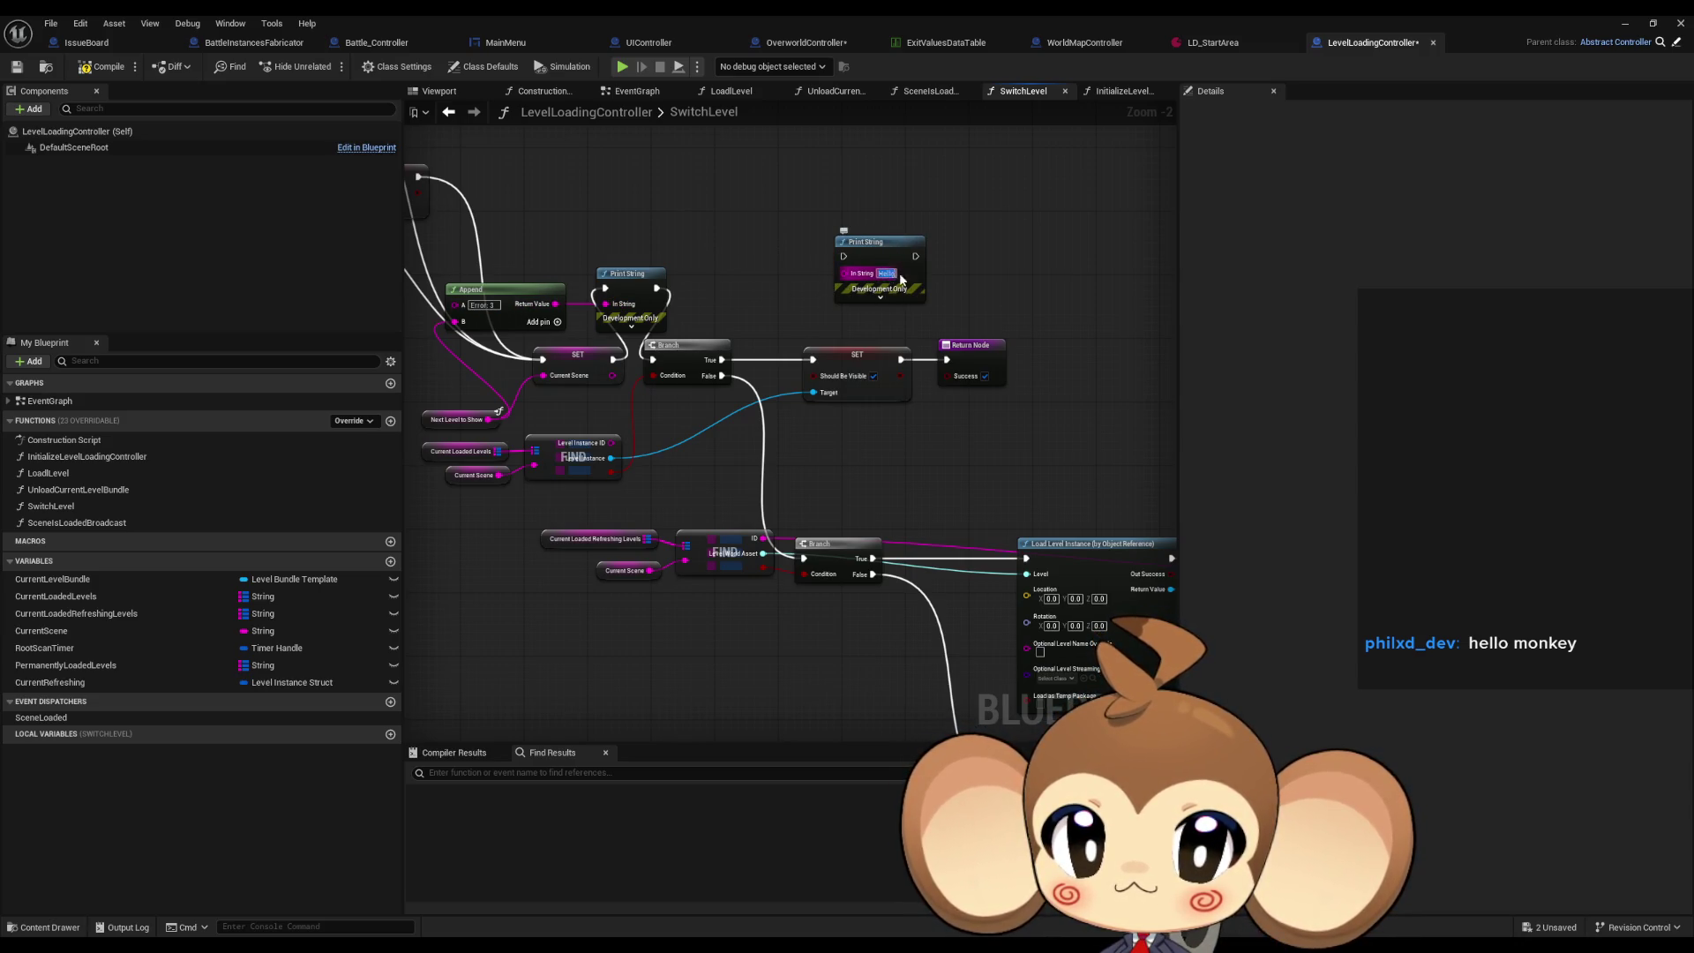
{"action": "key", "text": "Return"}
{"action": "key", "text": "BackSpace"}
{"action": "type", "text": "4"}
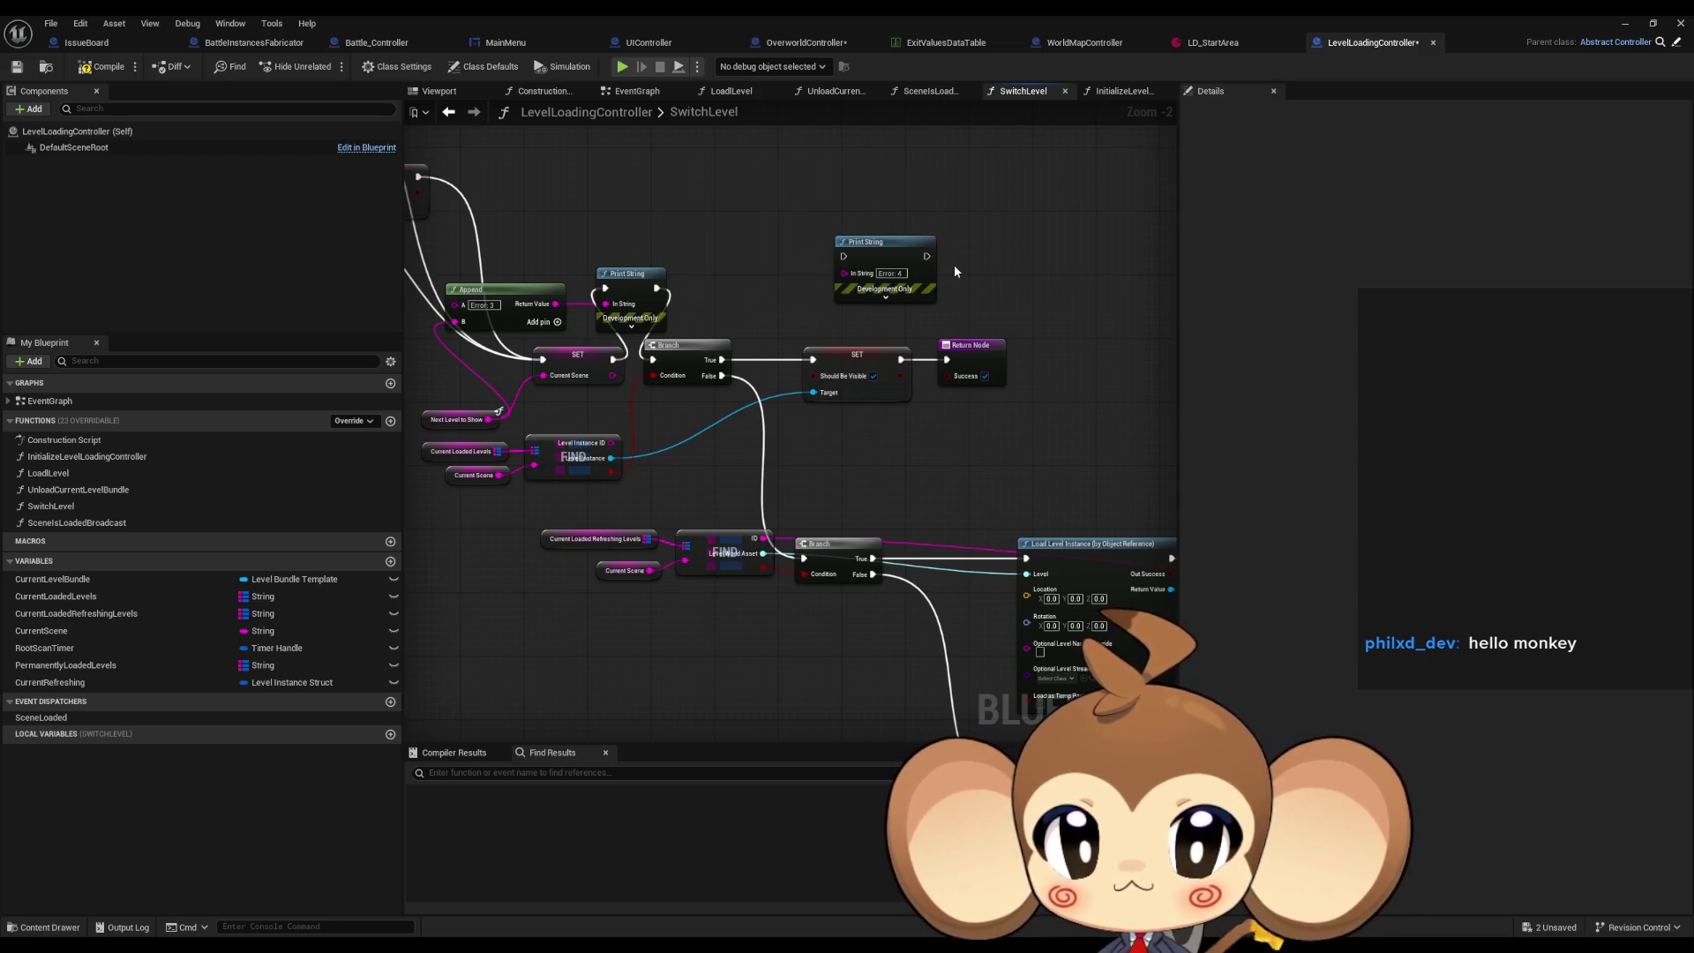
{"action": "mouse_move", "coordinate": [925, 256]}
{"action": "left_mouse_down"}
{"action": "mouse_move", "coordinate": [813, 359]}
{"action": "mouse_move", "coordinate": [844, 257]}
{"action": "left_mouse_up"}
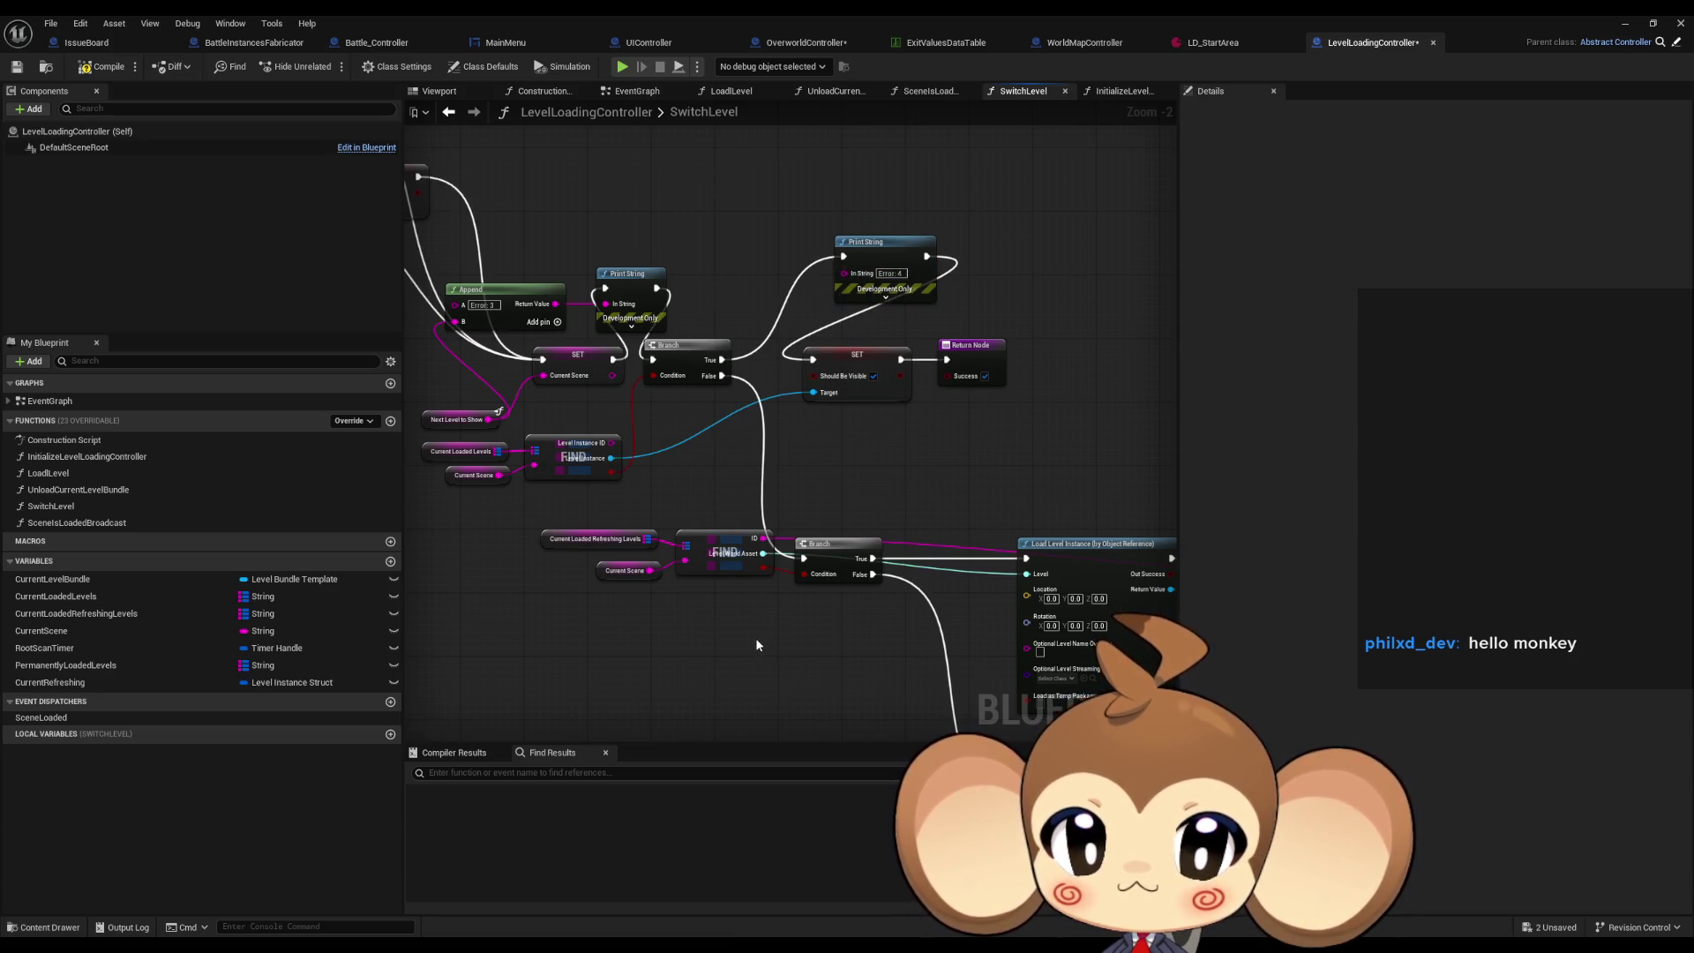
Paste another print as 'Error: 5' on the upper Branch's False path.
{"action": "key", "text": "ctrl+v"}
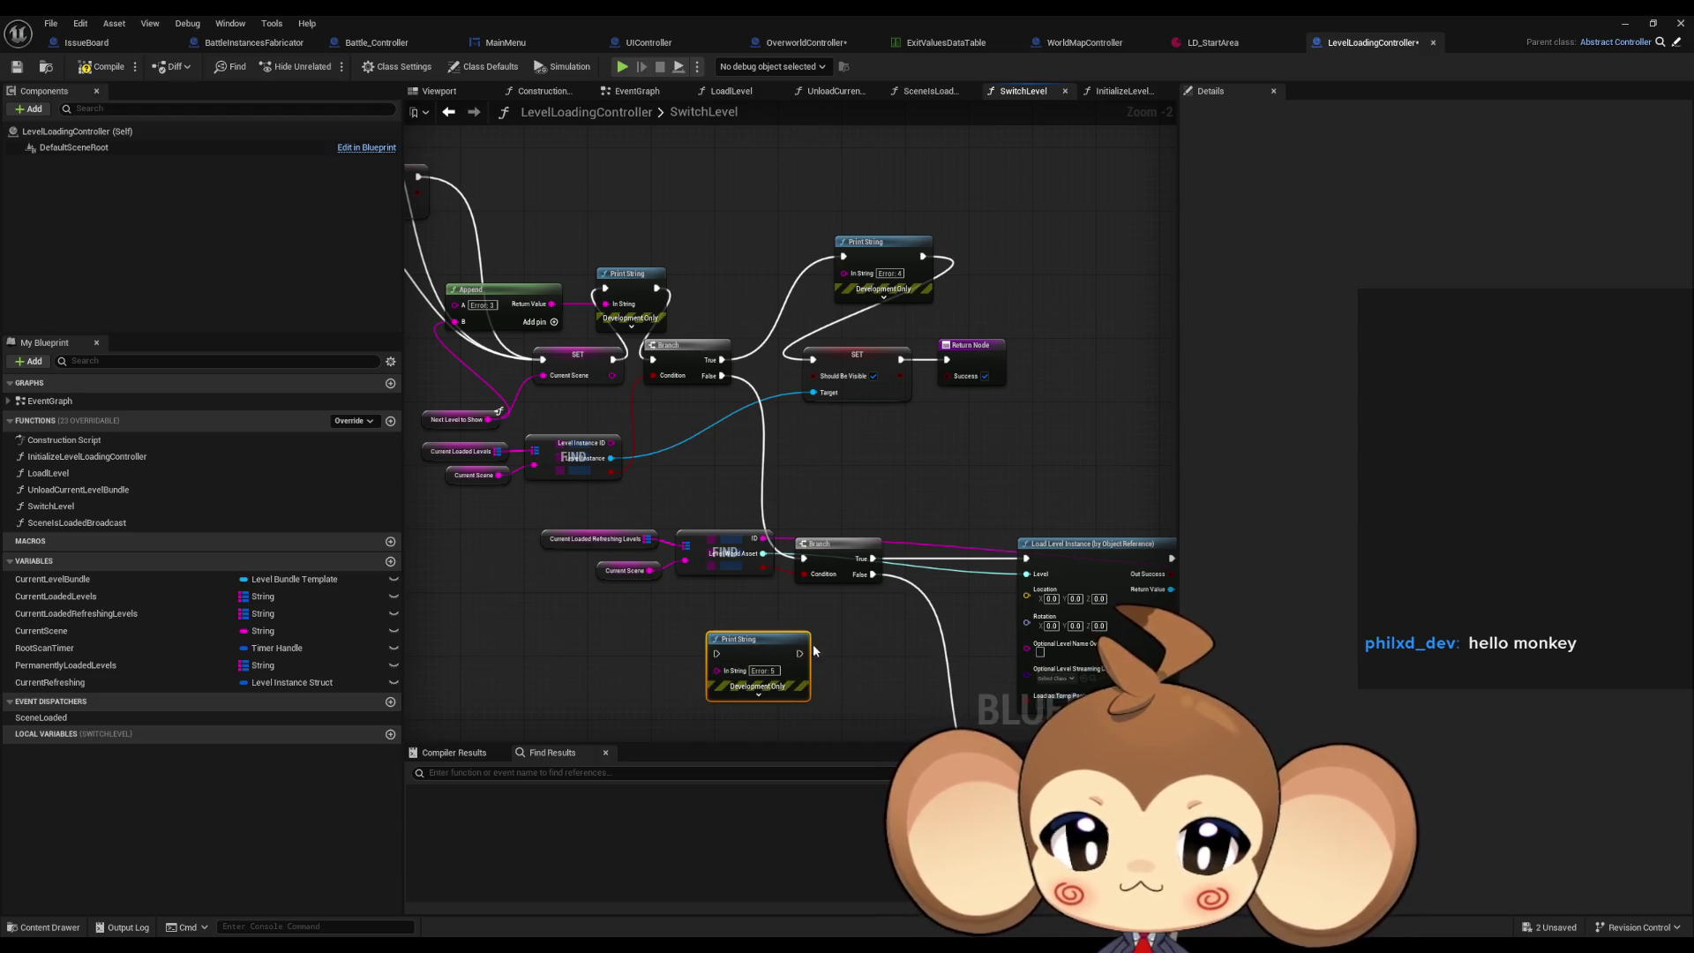
{"action": "left_click_drag", "start_coordinate": [798, 654], "coordinate": [804, 559]}
{"action": "mouse_move", "coordinate": [717, 653]}
{"action": "left_mouse_down"}
{"action": "mouse_move", "coordinate": [697, 529]}
{"action": "mouse_move", "coordinate": [701, 373]}
{"action": "mouse_move", "coordinate": [722, 375]}
{"action": "left_mouse_up"}
{"action": "left_click_drag", "start_coordinate": [836, 512], "coordinate": [673, 395]}
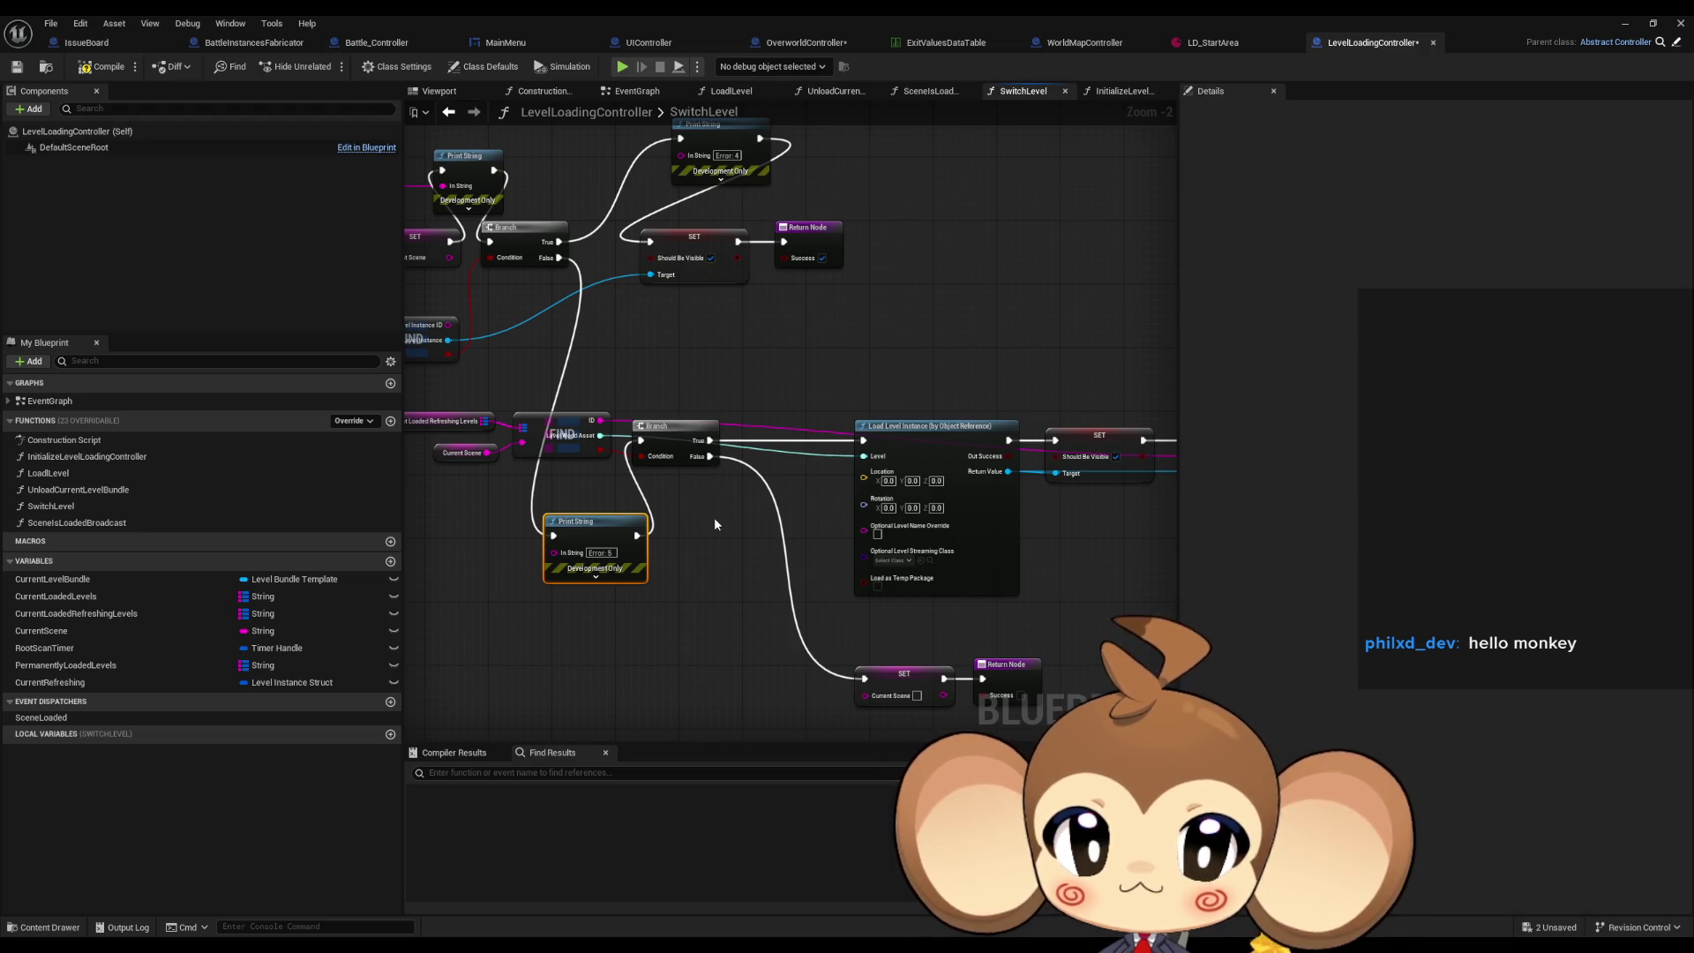
{"action": "mouse_move", "coordinate": [732, 557]}
{"action": "left_mouse_down"}
{"action": "mouse_move", "coordinate": [586, 531]}
{"action": "mouse_move", "coordinate": [806, 552]}
{"action": "left_mouse_up"}
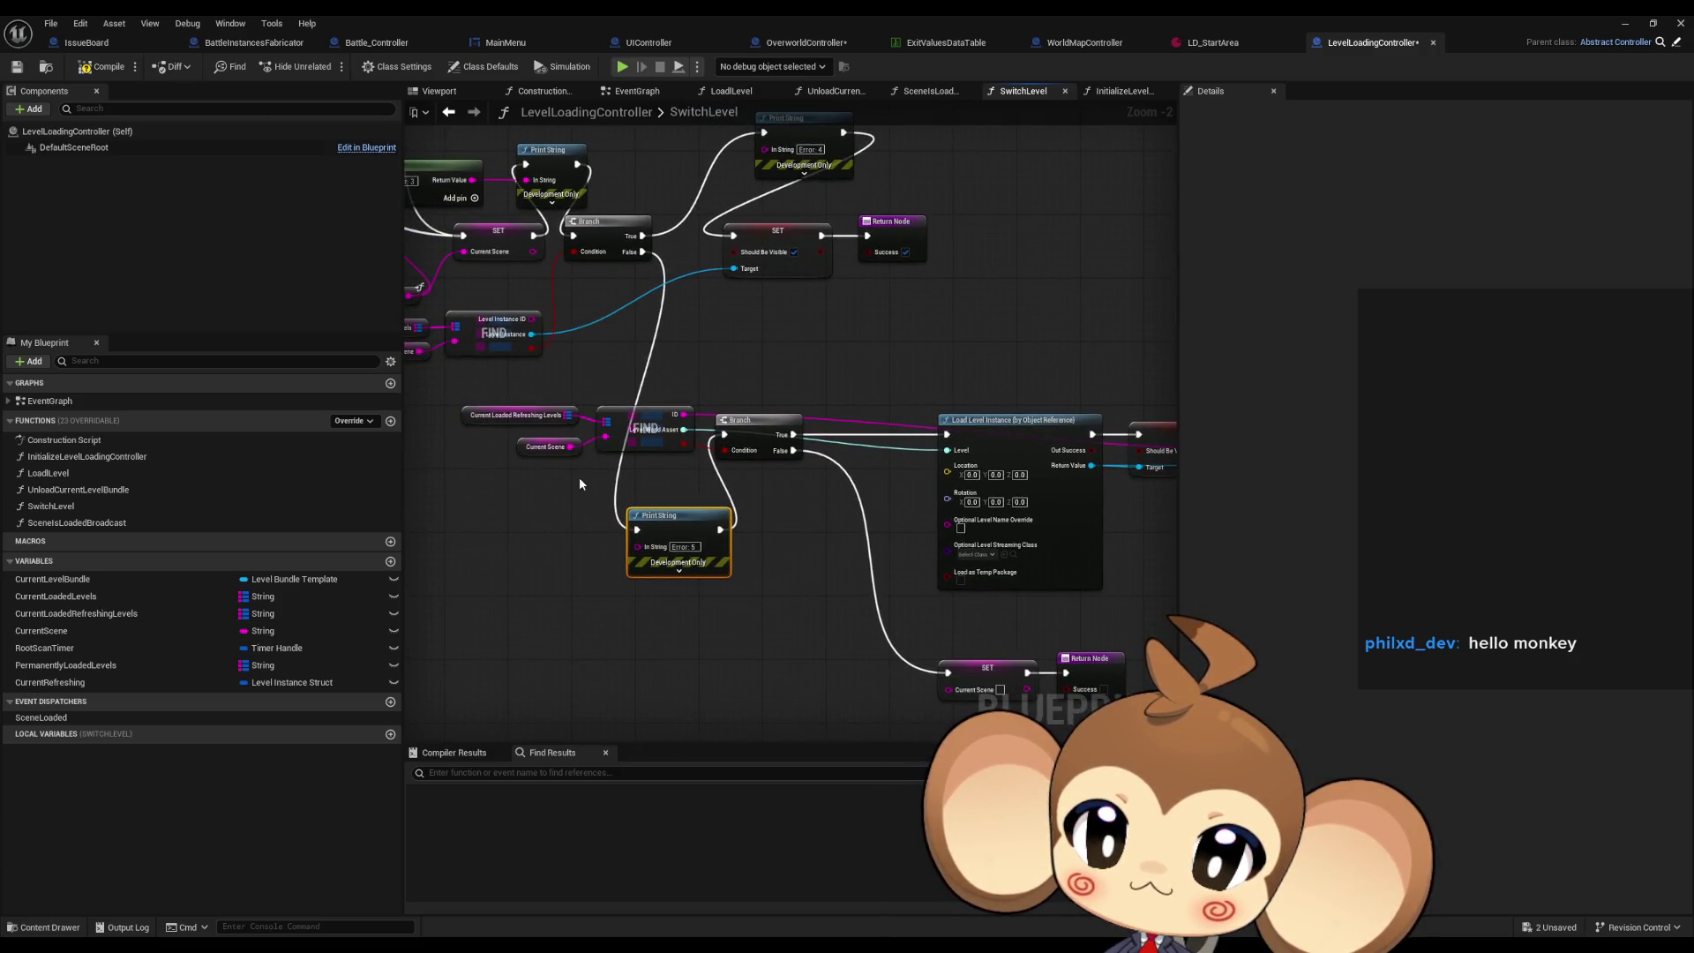
{"action": "mouse_move", "coordinate": [764, 508]}
{"action": "left_mouse_down"}
{"action": "mouse_move", "coordinate": [671, 455]}
{"action": "mouse_move", "coordinate": [904, 555]}
{"action": "left_mouse_up"}
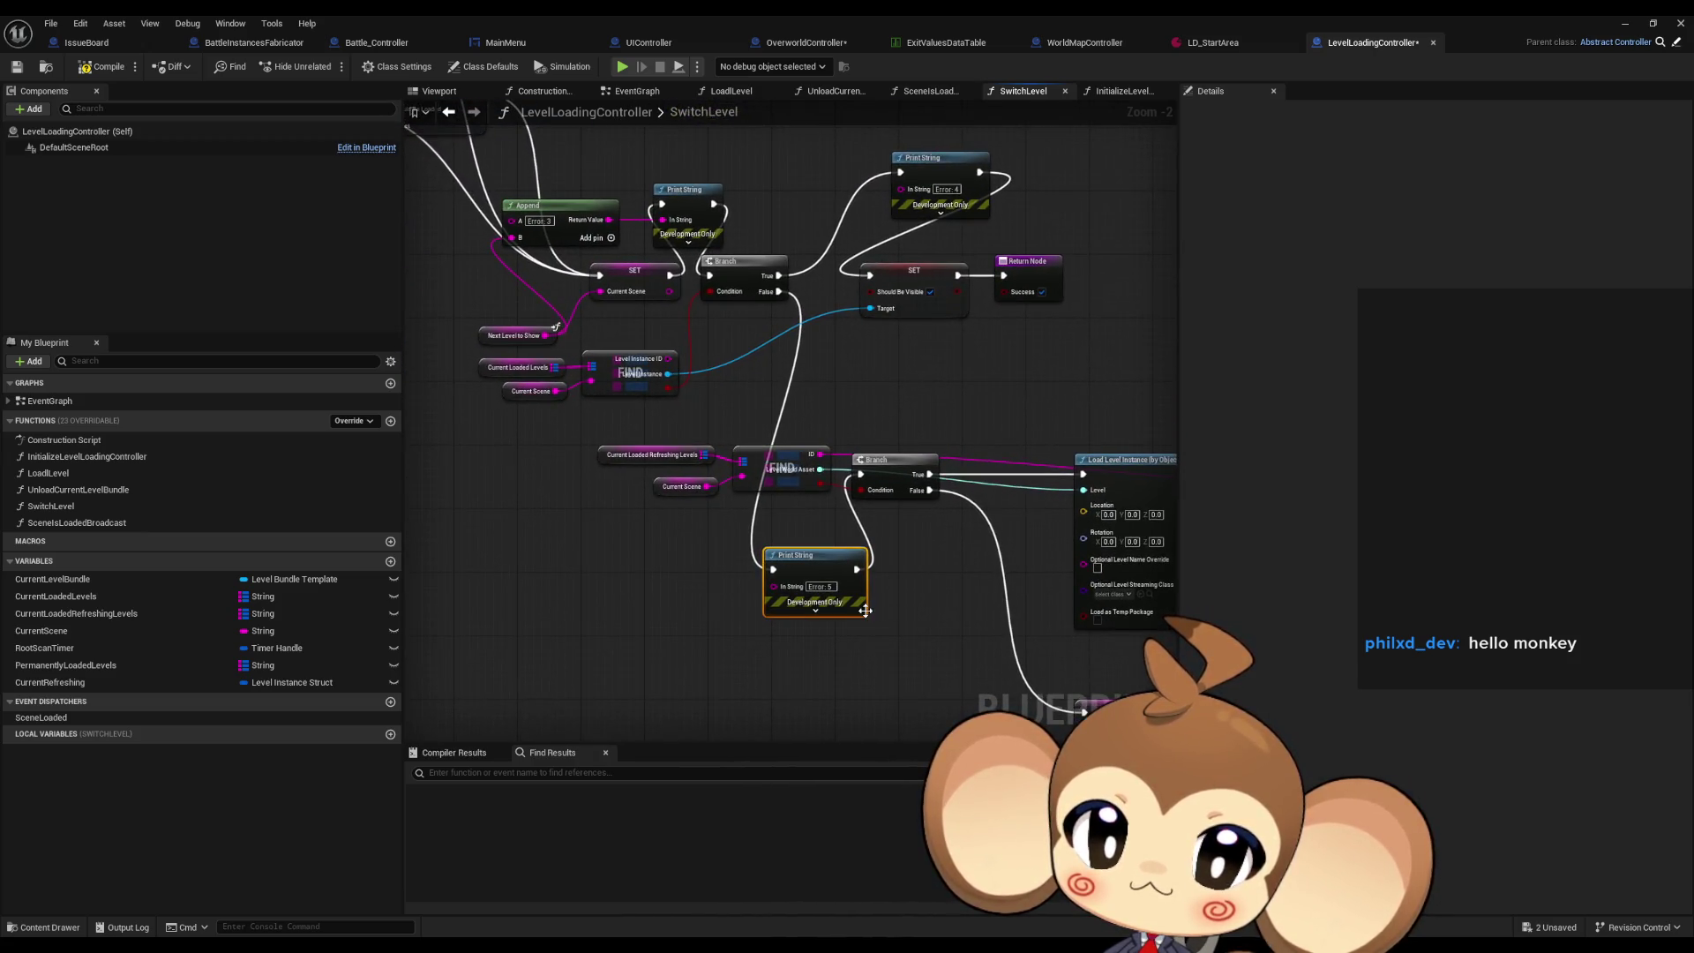
{"action": "left_click_drag", "start_coordinate": [1173, 474], "coordinate": [893, 496]}
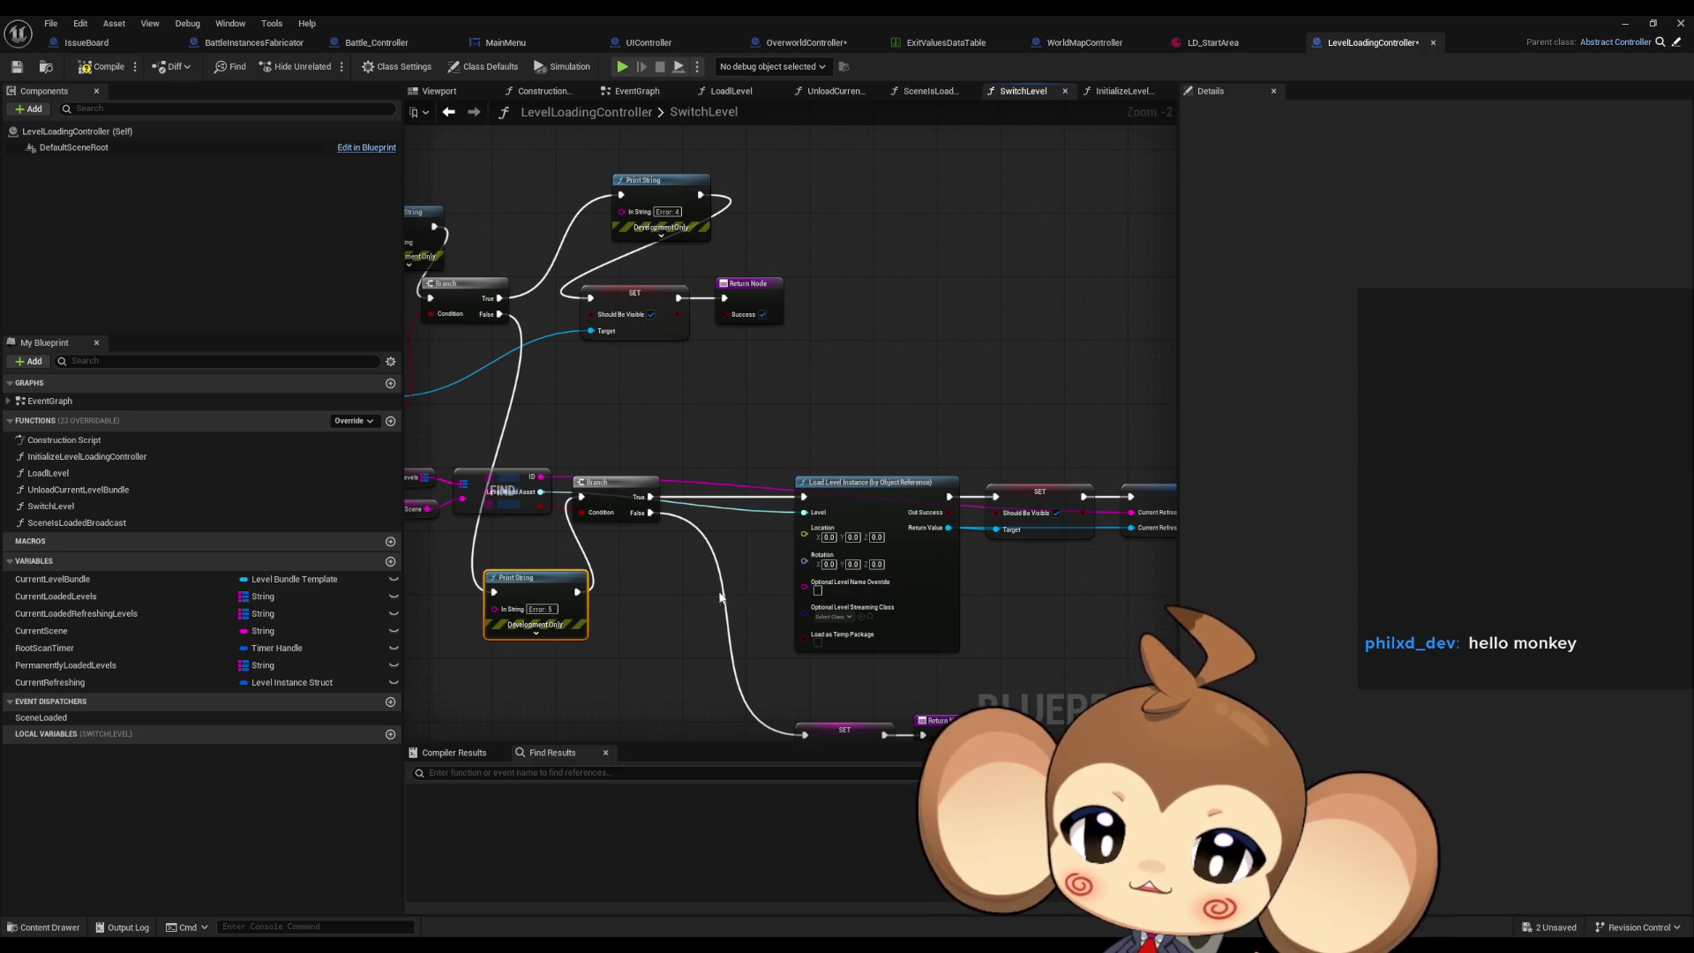
{"action": "left_click_drag", "start_coordinate": [720, 597], "coordinate": [778, 600]}
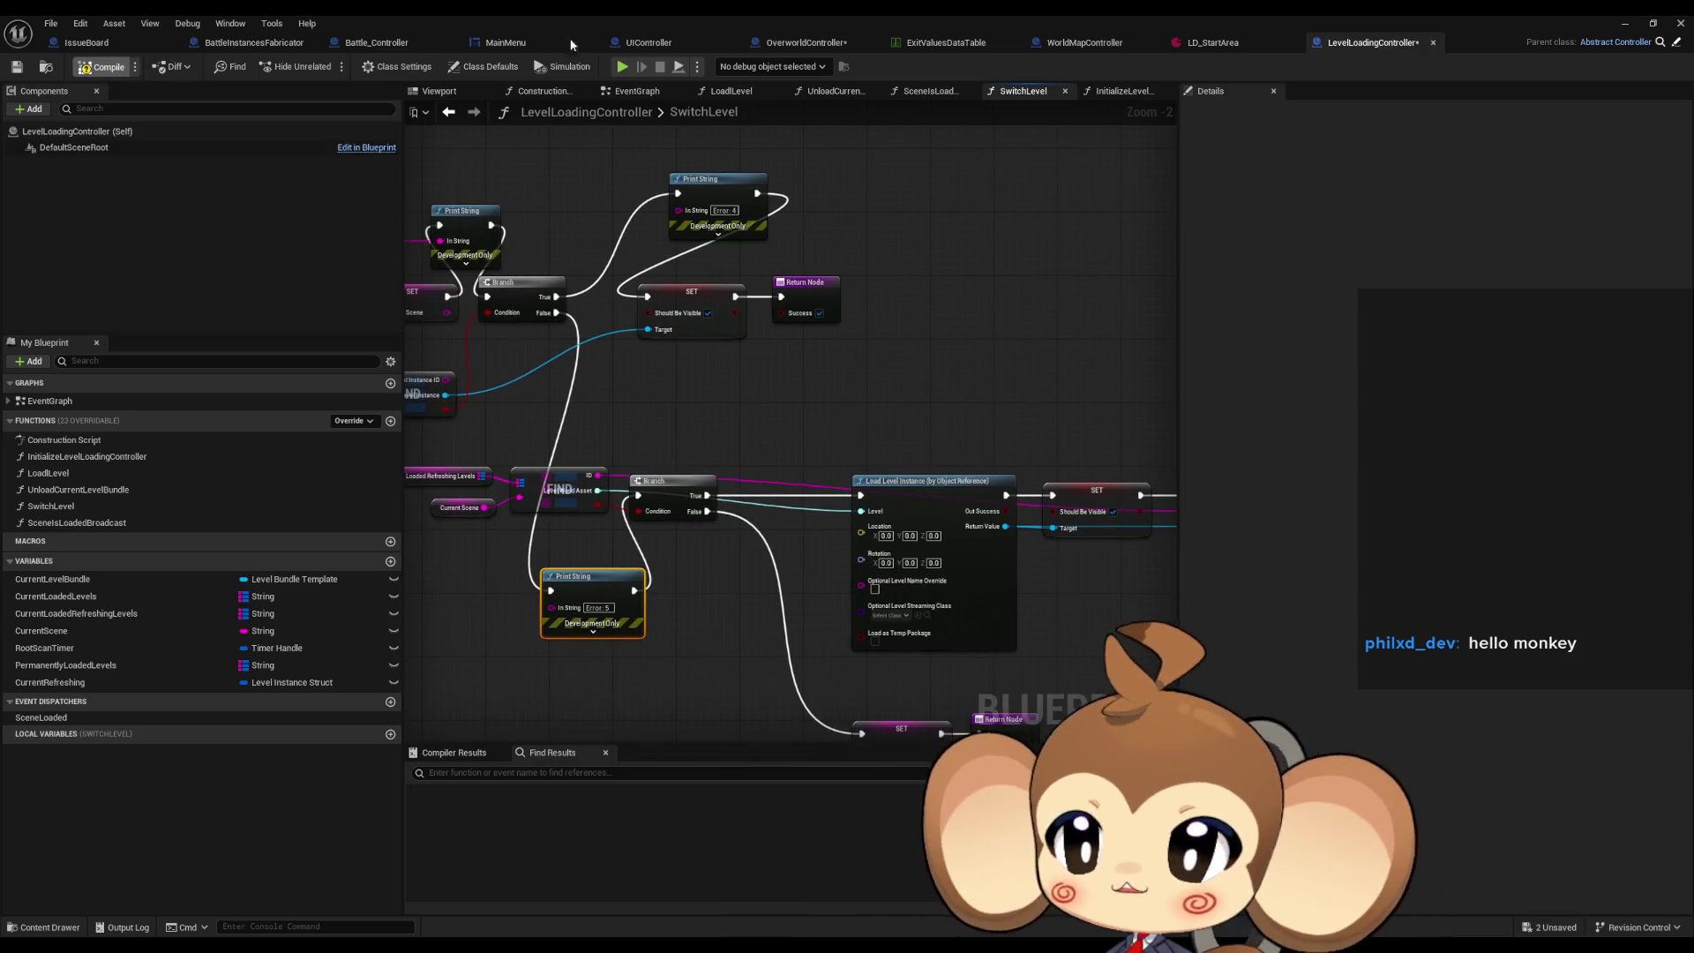
Minimize the Blueprint editor, start a play session past the splash, and clear the Output Log.
{"action": "left_click", "coordinate": [1625, 23]}
{"action": "left_click", "coordinate": [327, 65]}
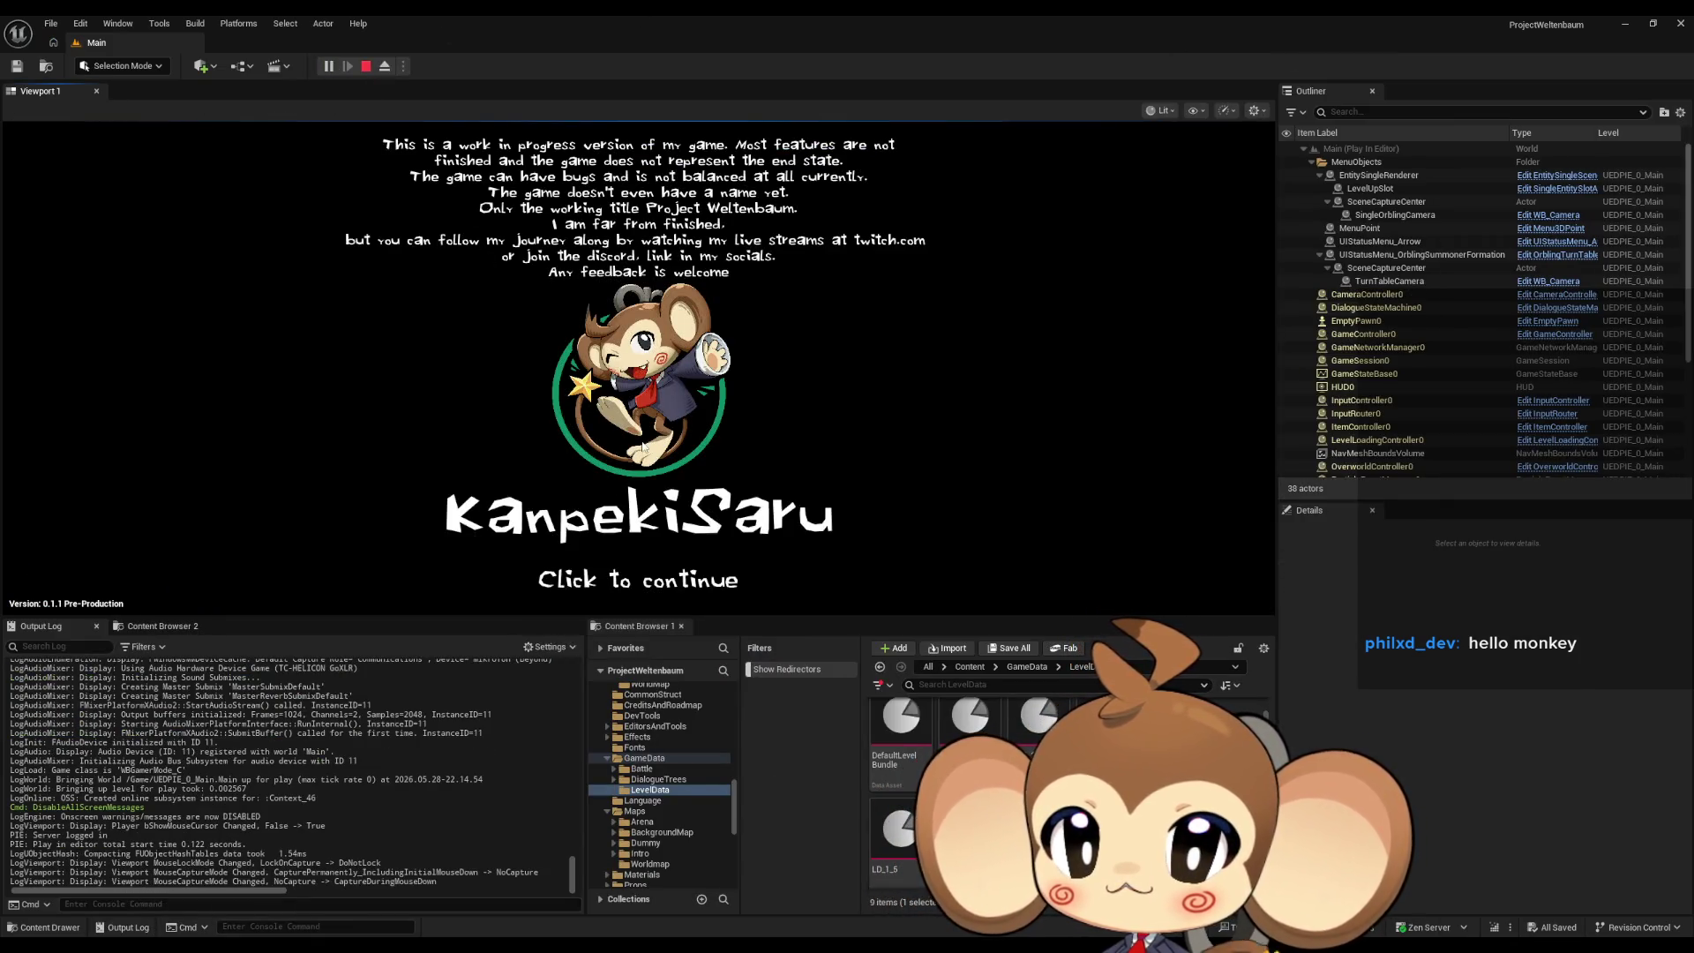
{"action": "left_click", "coordinate": [642, 447]}
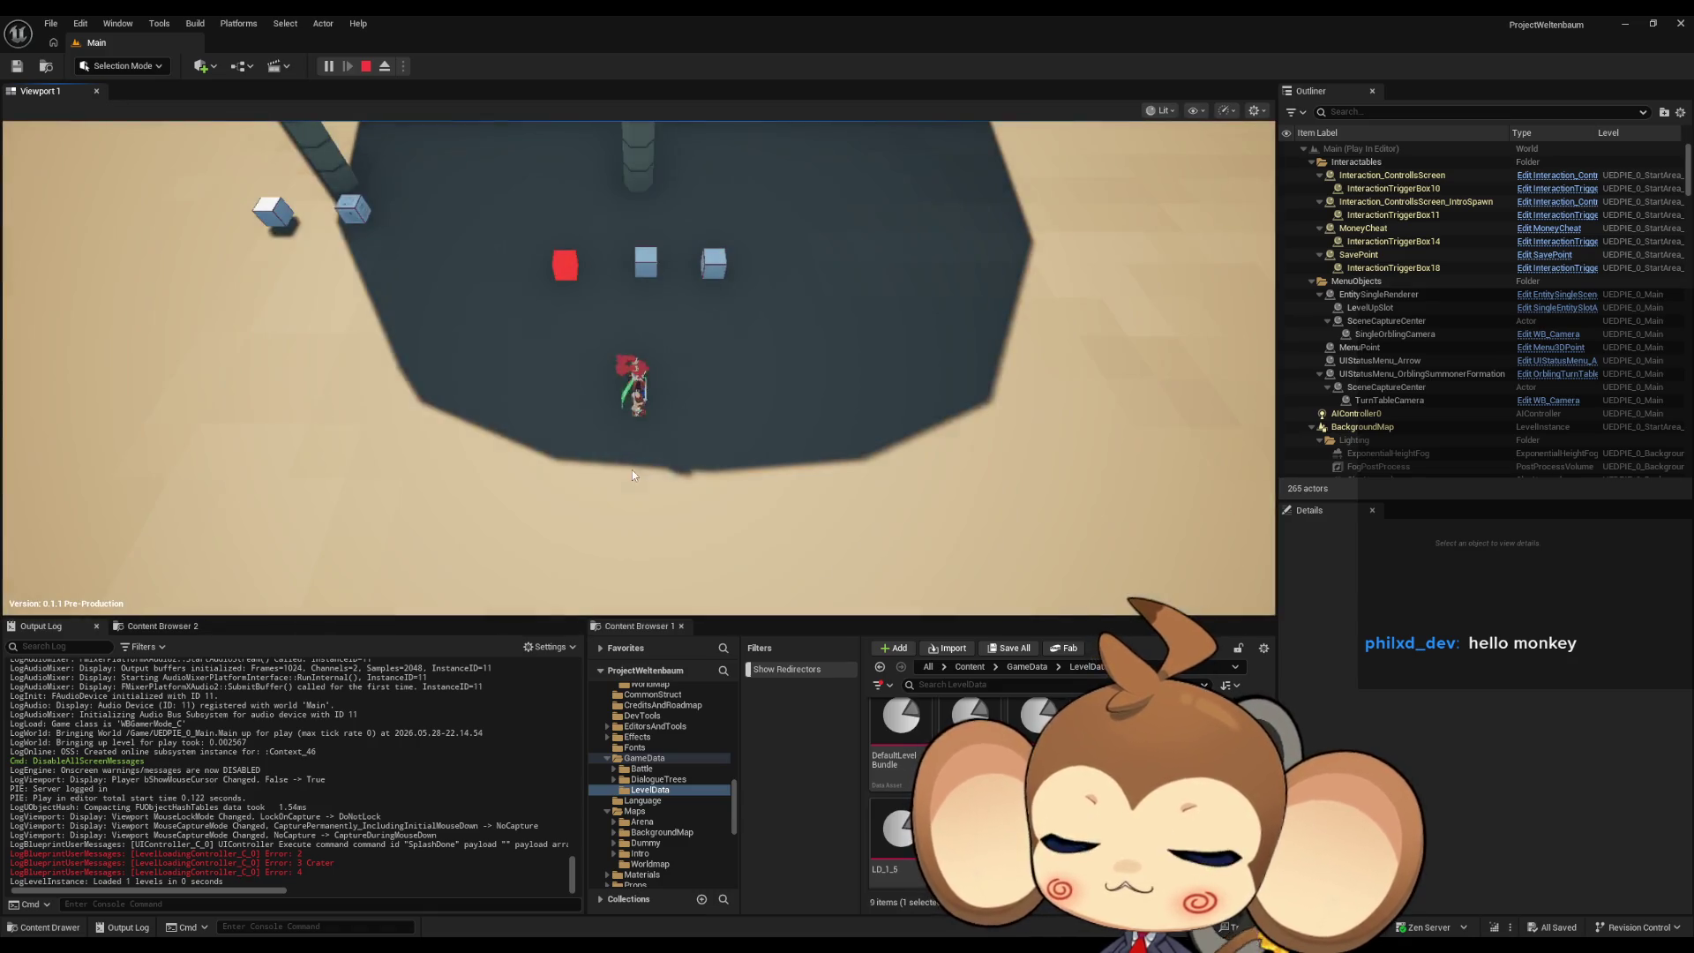
{"action": "right_click", "coordinate": [431, 733]}
{"action": "left_click", "coordinate": [477, 748]}
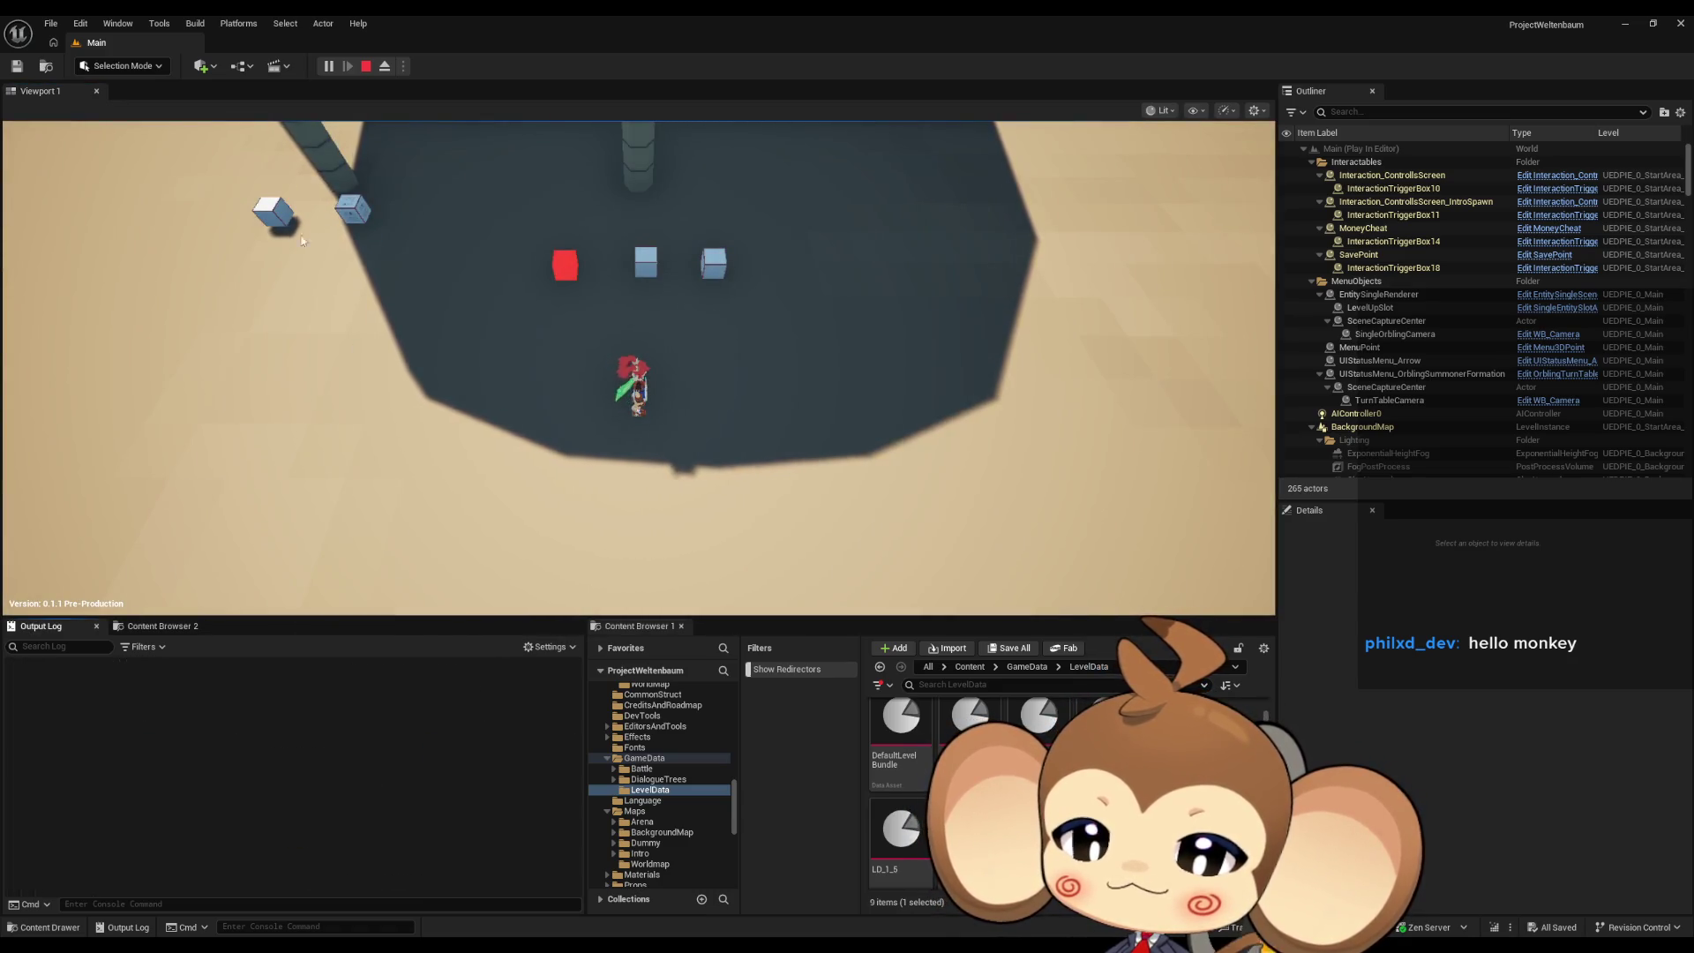
From the in-game menu choose Return to Start Island, then stop the session.
{"action": "left_click", "coordinate": [432, 363]}
{"action": "key", "text": "Escape"}
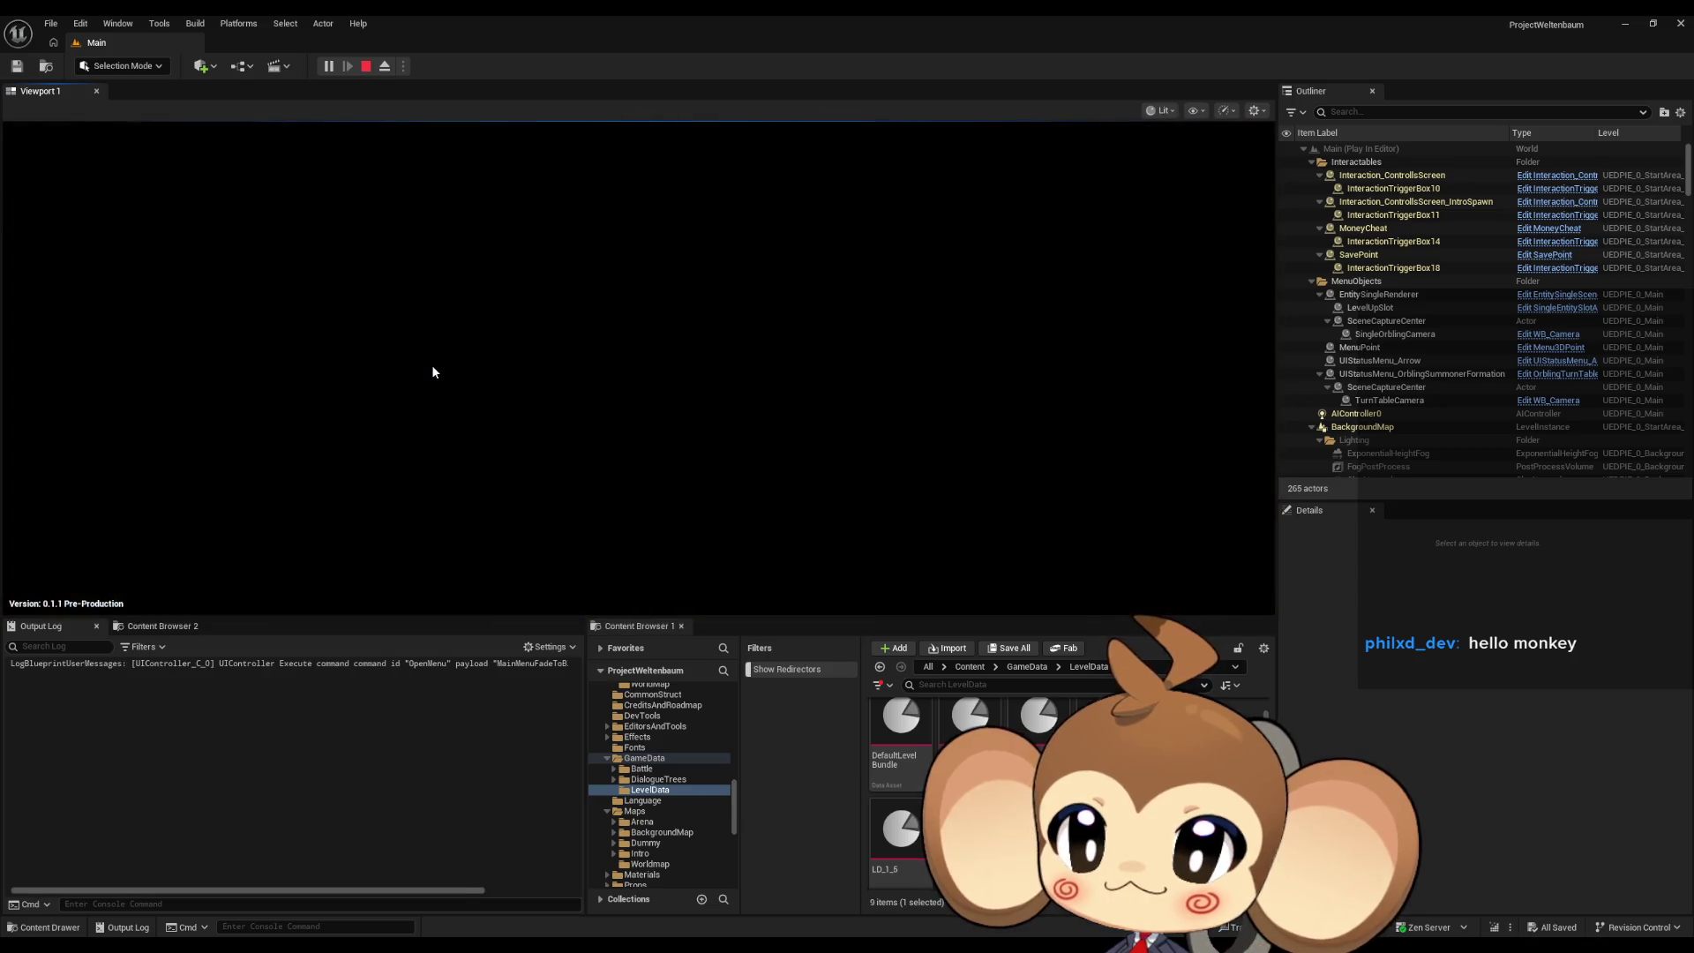
{"action": "right_click", "coordinate": [268, 658]}
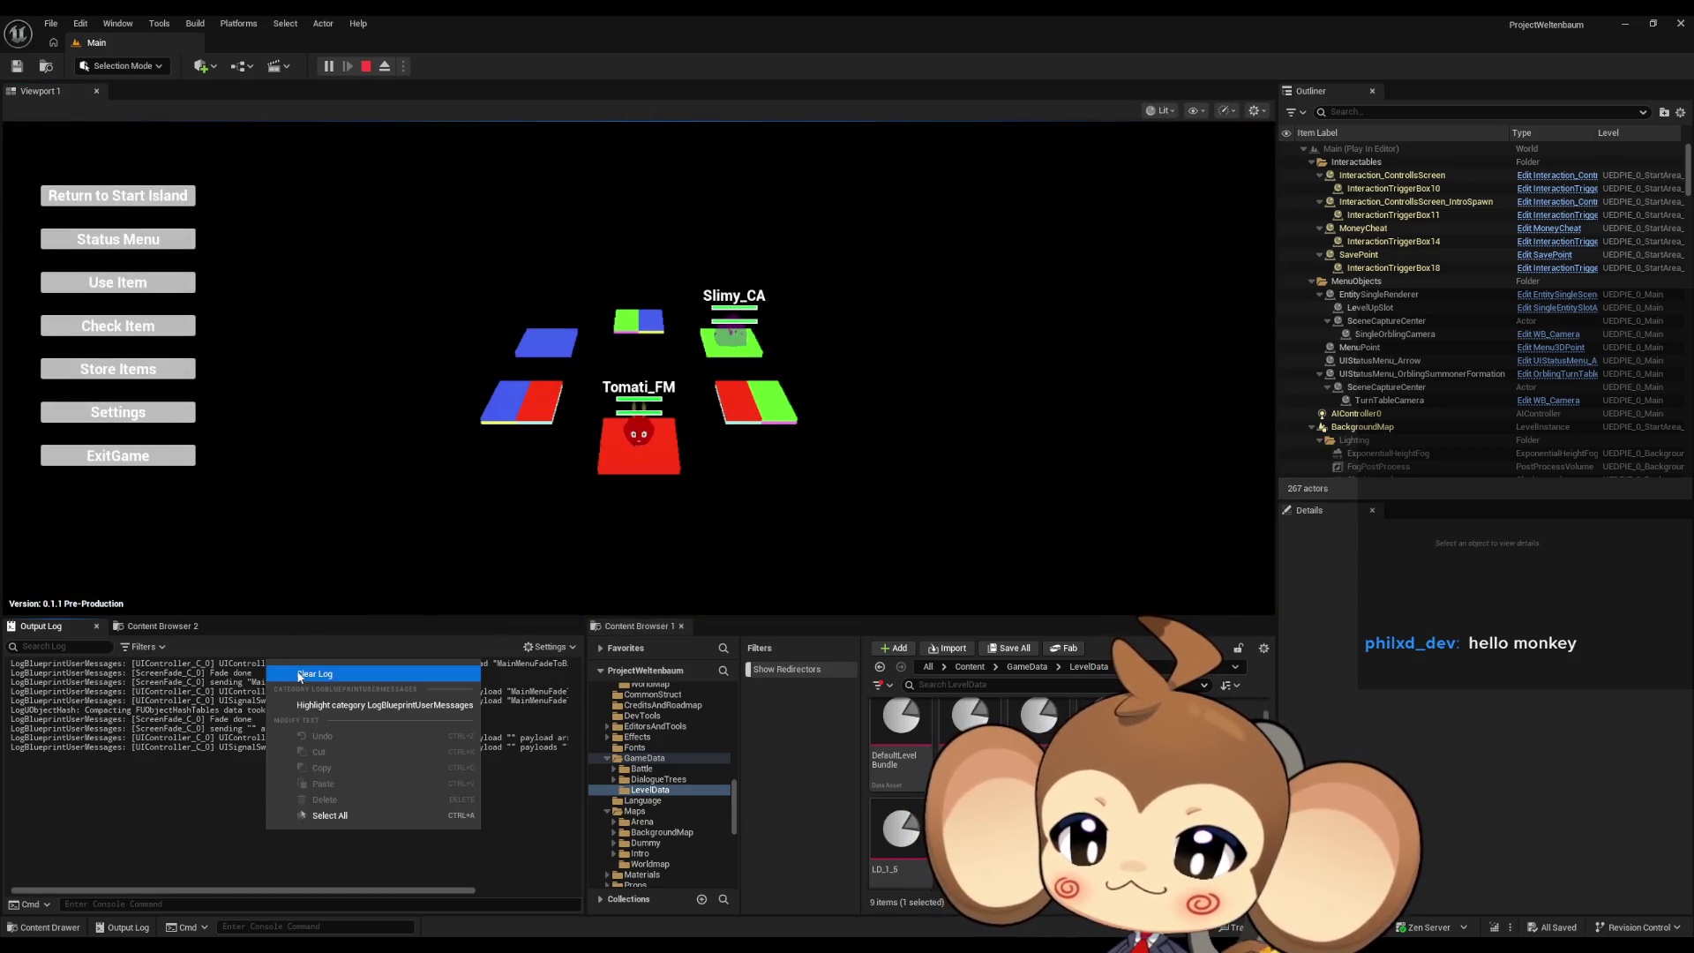
{"action": "left_click", "coordinate": [291, 673]}
{"action": "left_click", "coordinate": [129, 198]}
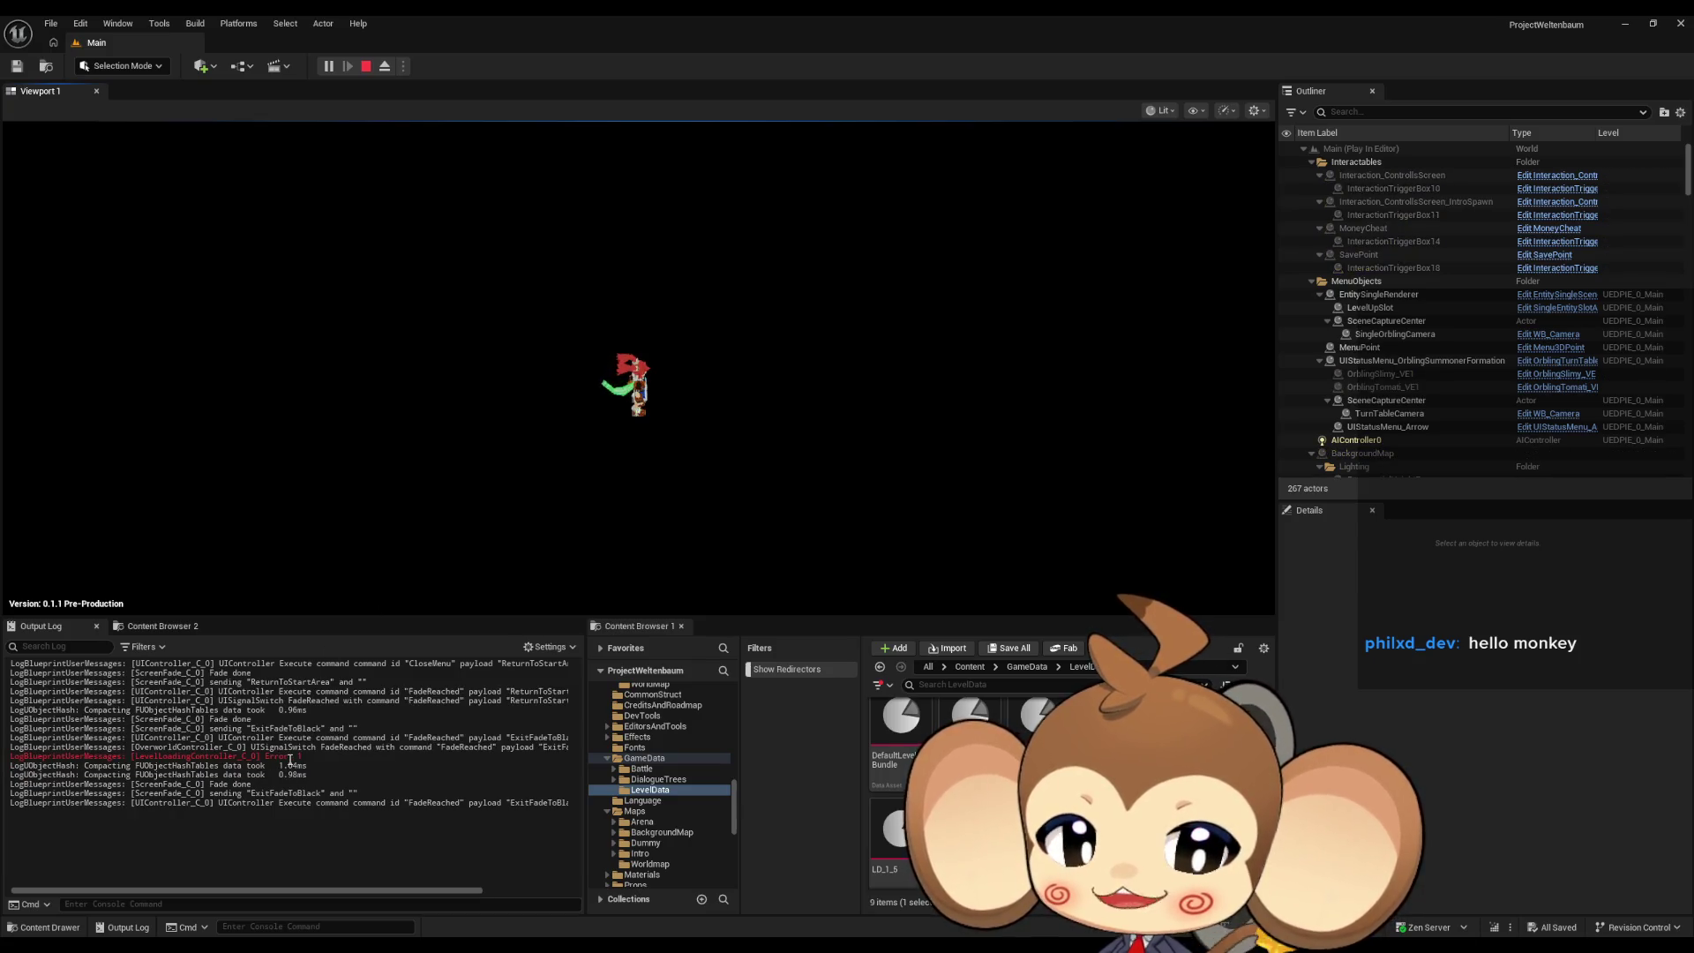
{"action": "key", "text": "Escape"}
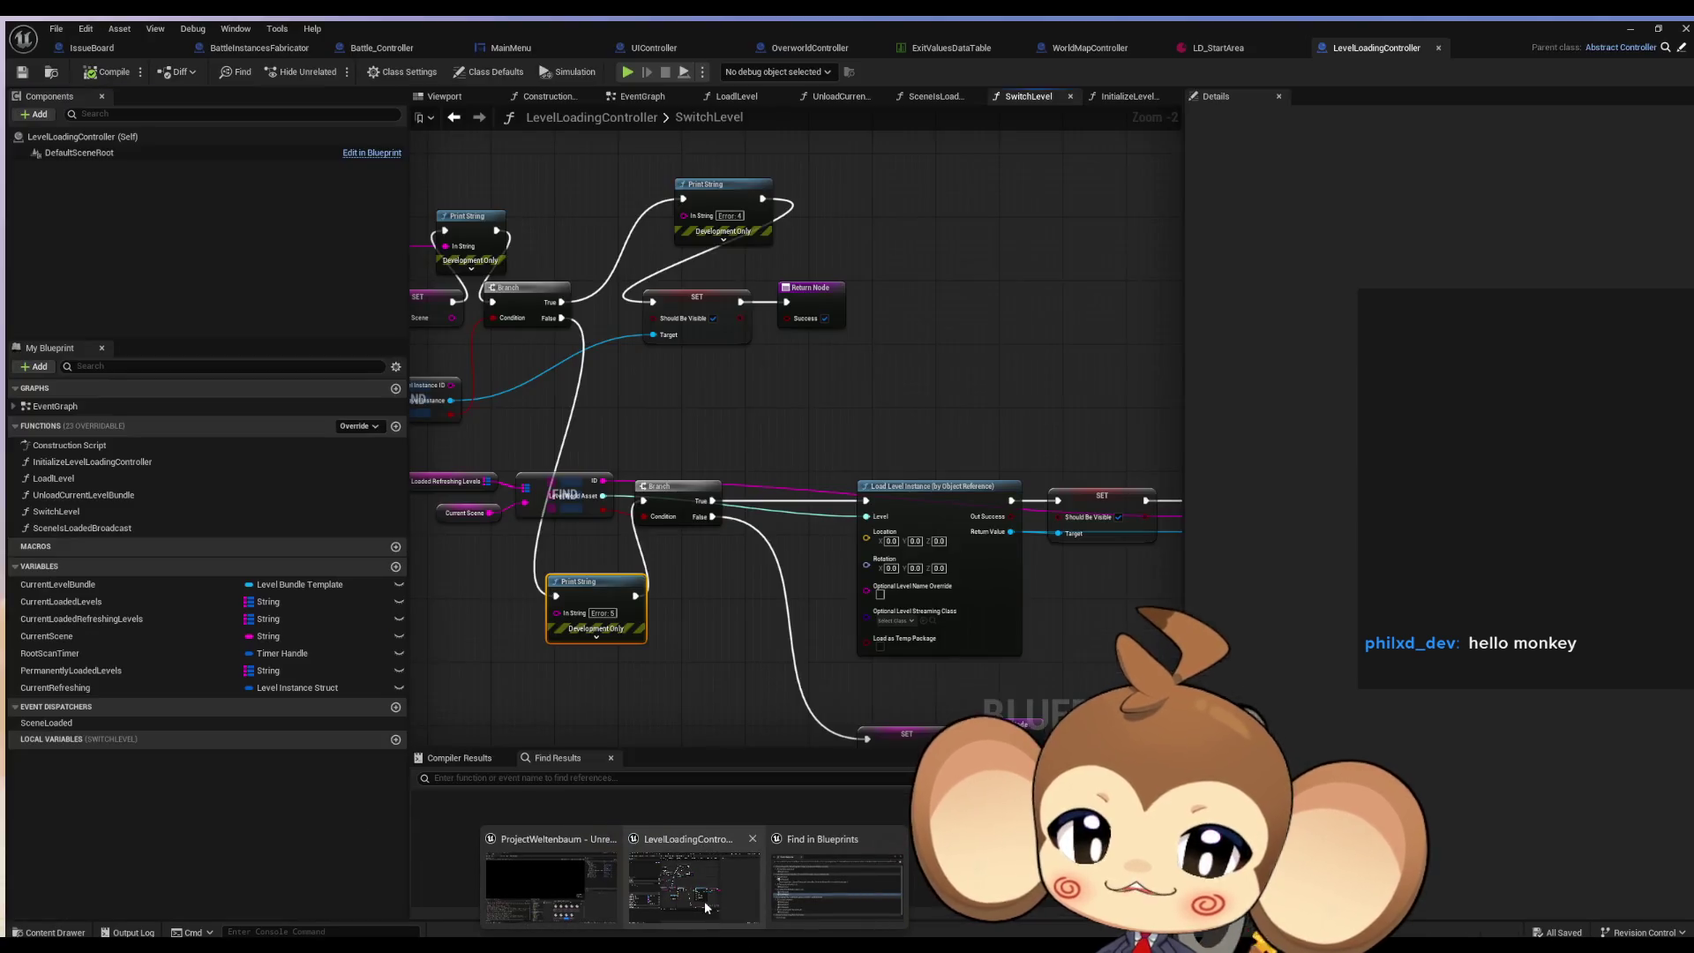
Rewire the upper Branch's False to the lower Branch and its True straight to SET.
{"action": "left_click", "coordinate": [704, 900]}
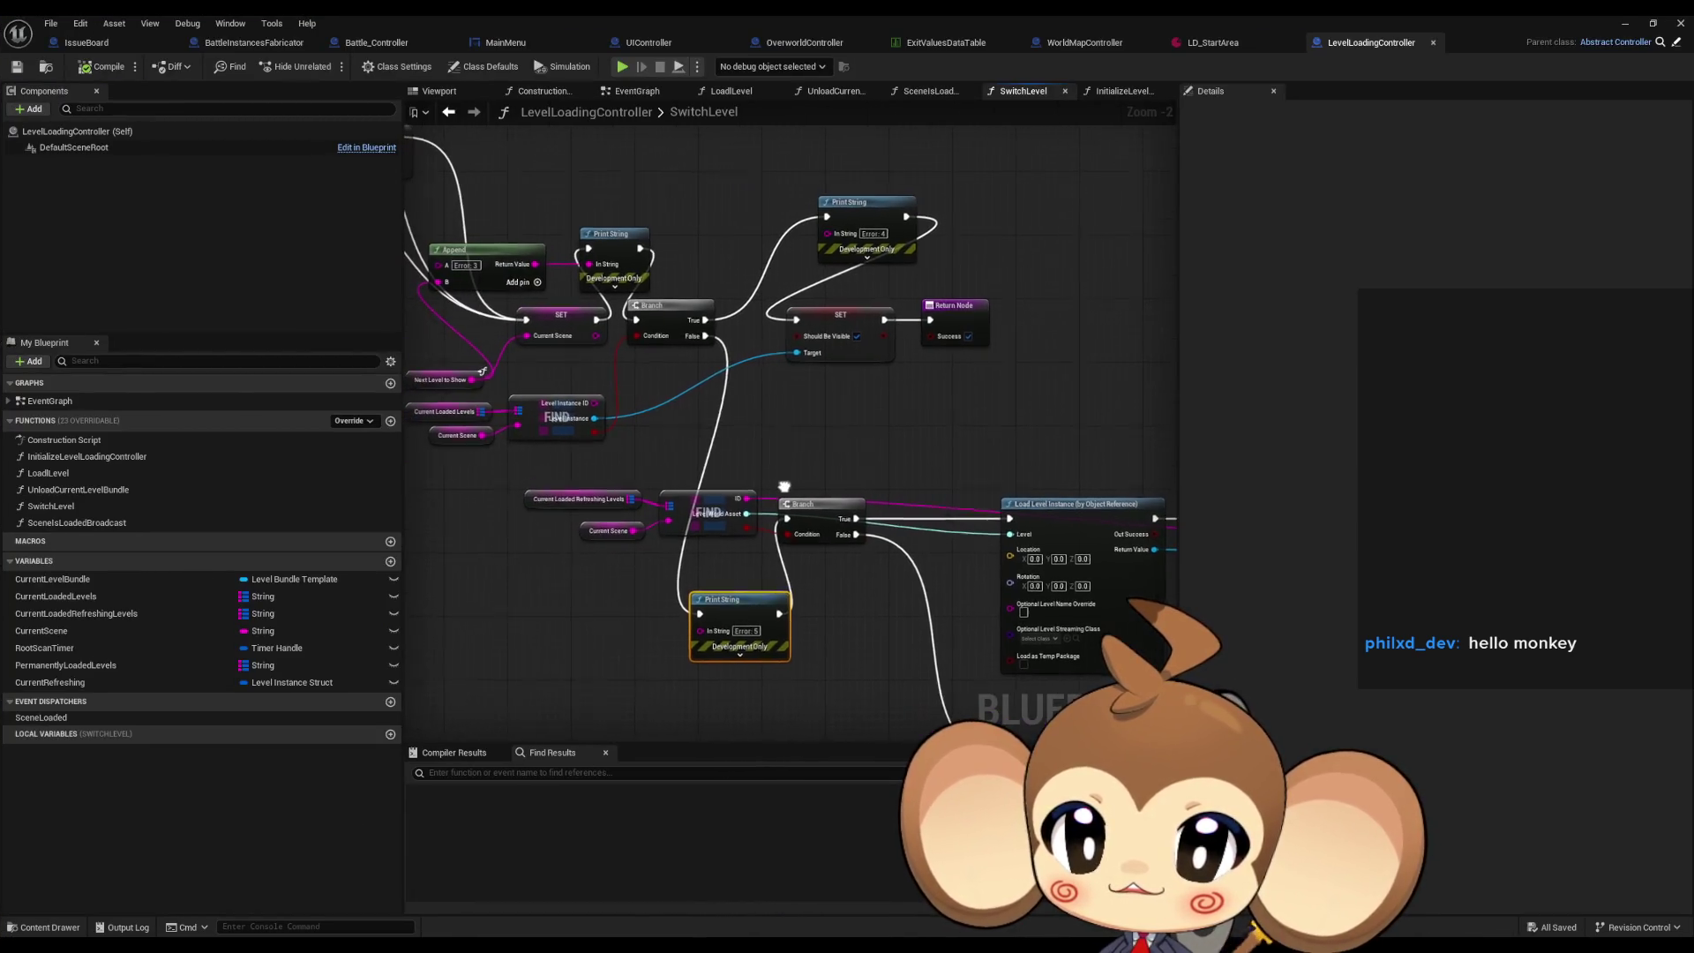
{"action": "left_click_drag", "start_coordinate": [706, 335], "coordinate": [797, 519]}
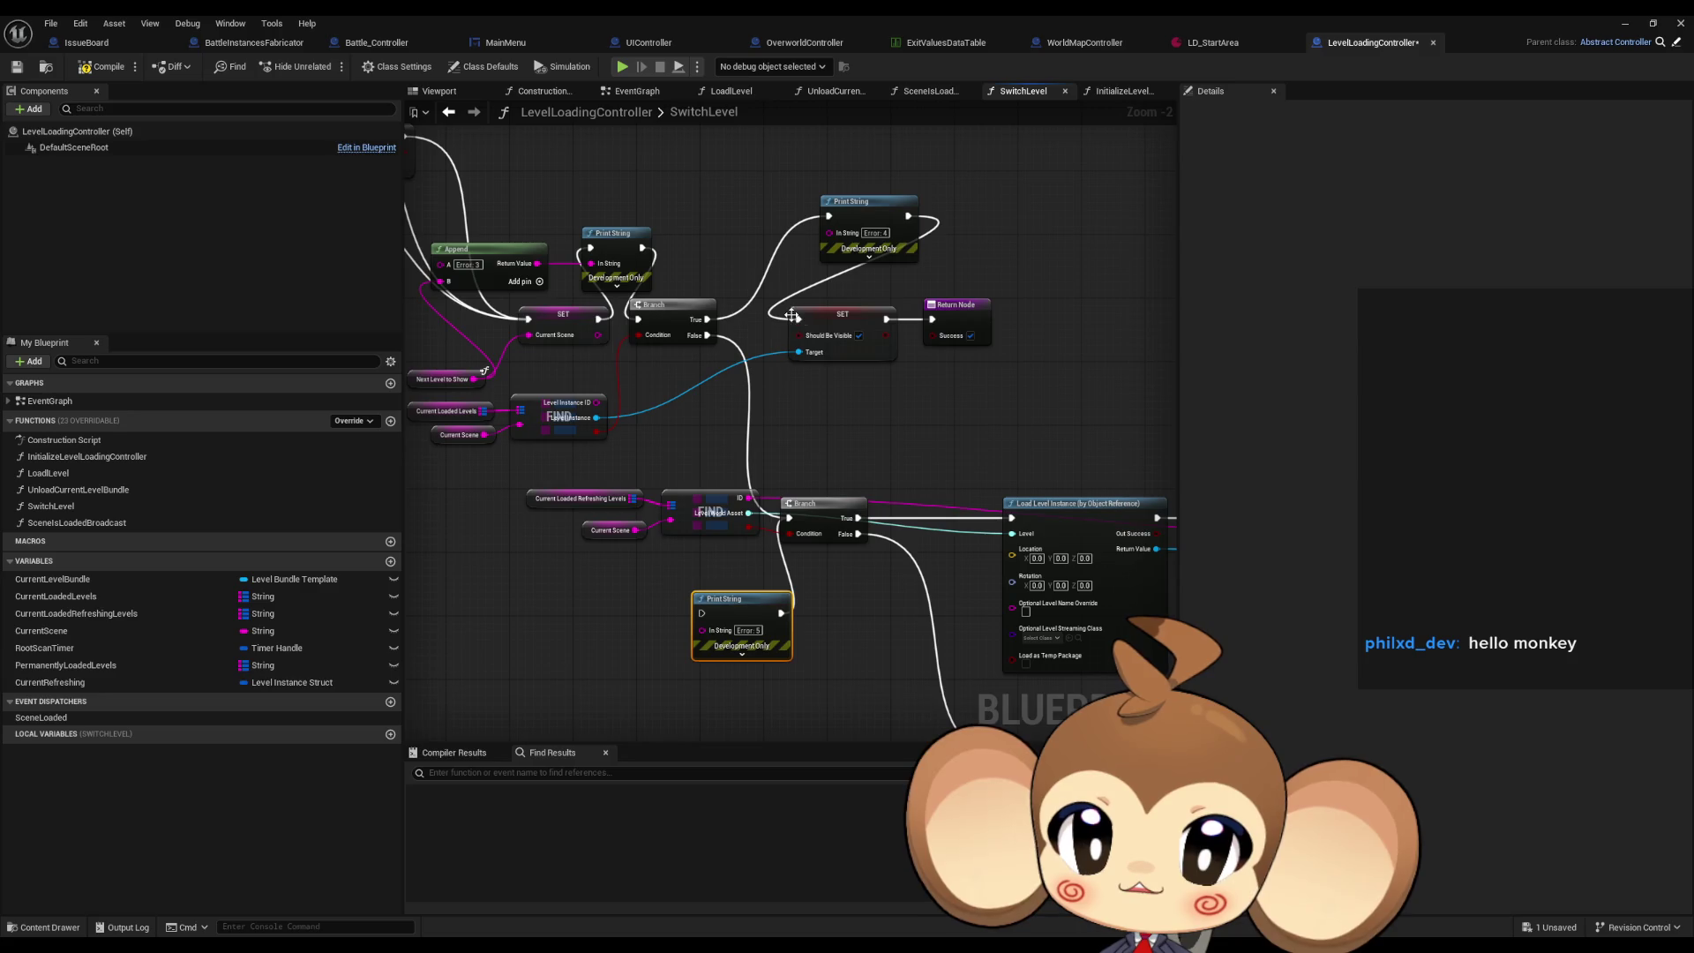
{"action": "mouse_move", "coordinate": [828, 215]}
{"action": "left_mouse_down"}
{"action": "mouse_move", "coordinate": [776, 322]}
{"action": "mouse_move", "coordinate": [798, 319]}
{"action": "left_mouse_up"}
Delete the Error: 4 and Error: 5 debug Print String nodes.
{"action": "left_click", "coordinate": [851, 202]}
{"action": "key", "text": "Delete"}
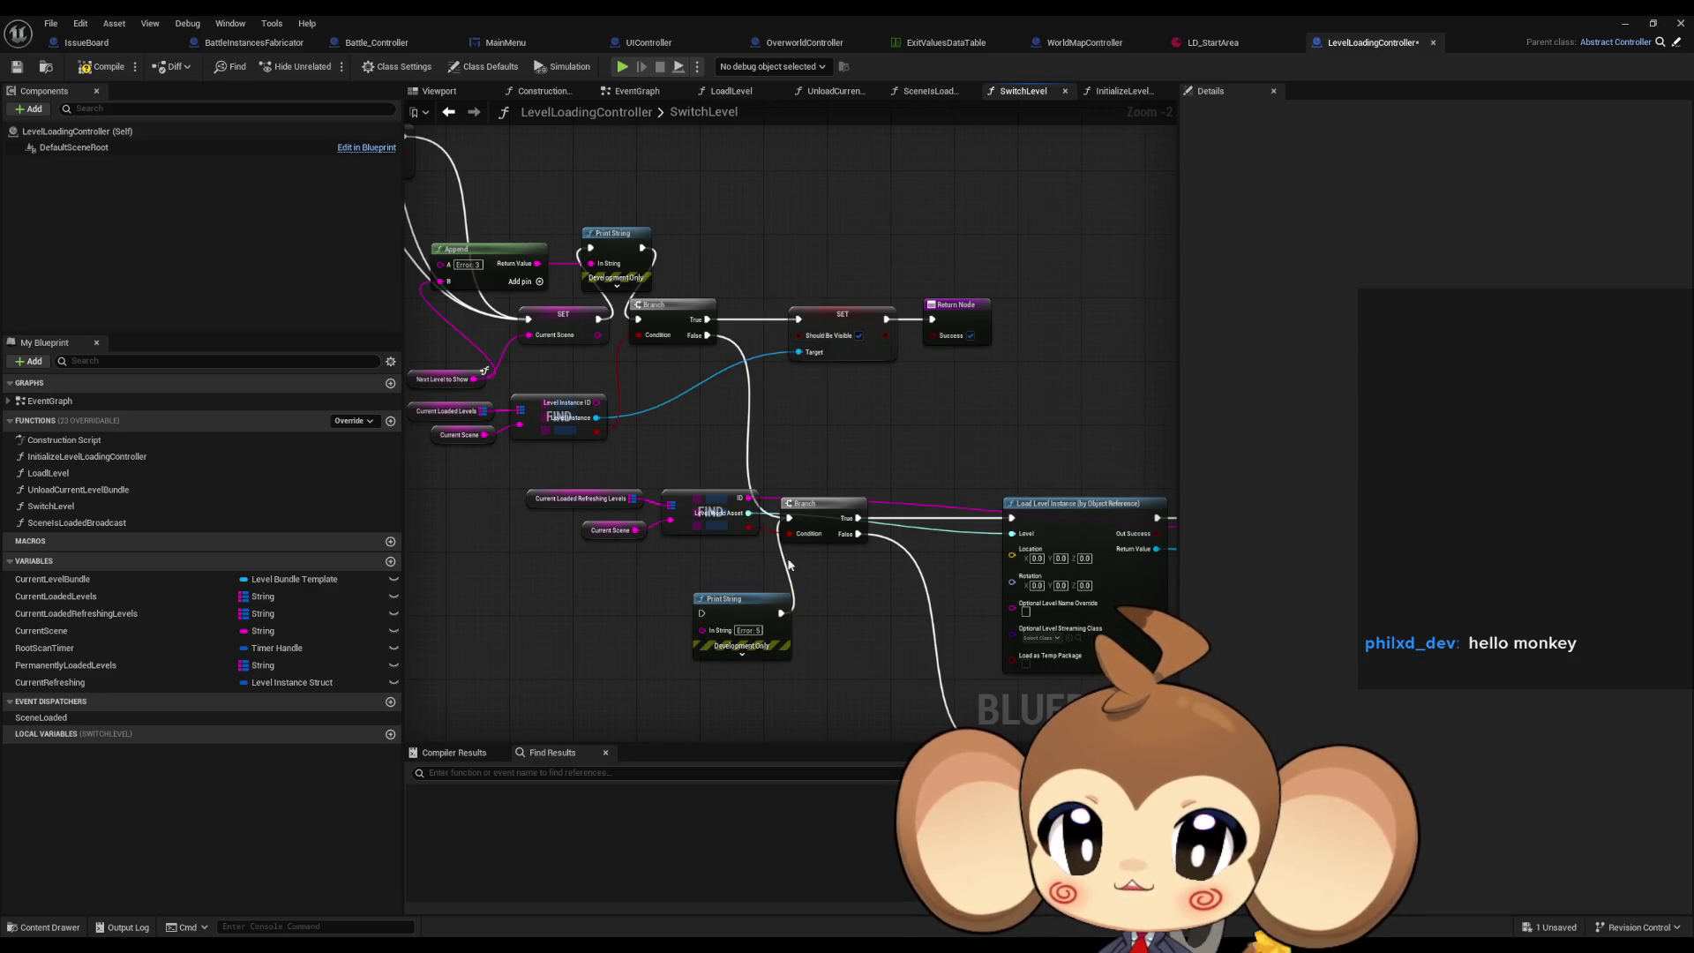
{"action": "left_click", "coordinate": [732, 600]}
{"action": "key", "text": "Delete"}
Connect SET directly to the Branch and delete the leftover debug print and Append node.
{"action": "mouse_move", "coordinate": [646, 321]}
{"action": "left_mouse_down"}
{"action": "mouse_move", "coordinate": [734, 372]}
{"action": "mouse_move", "coordinate": [687, 371]}
{"action": "left_mouse_up"}
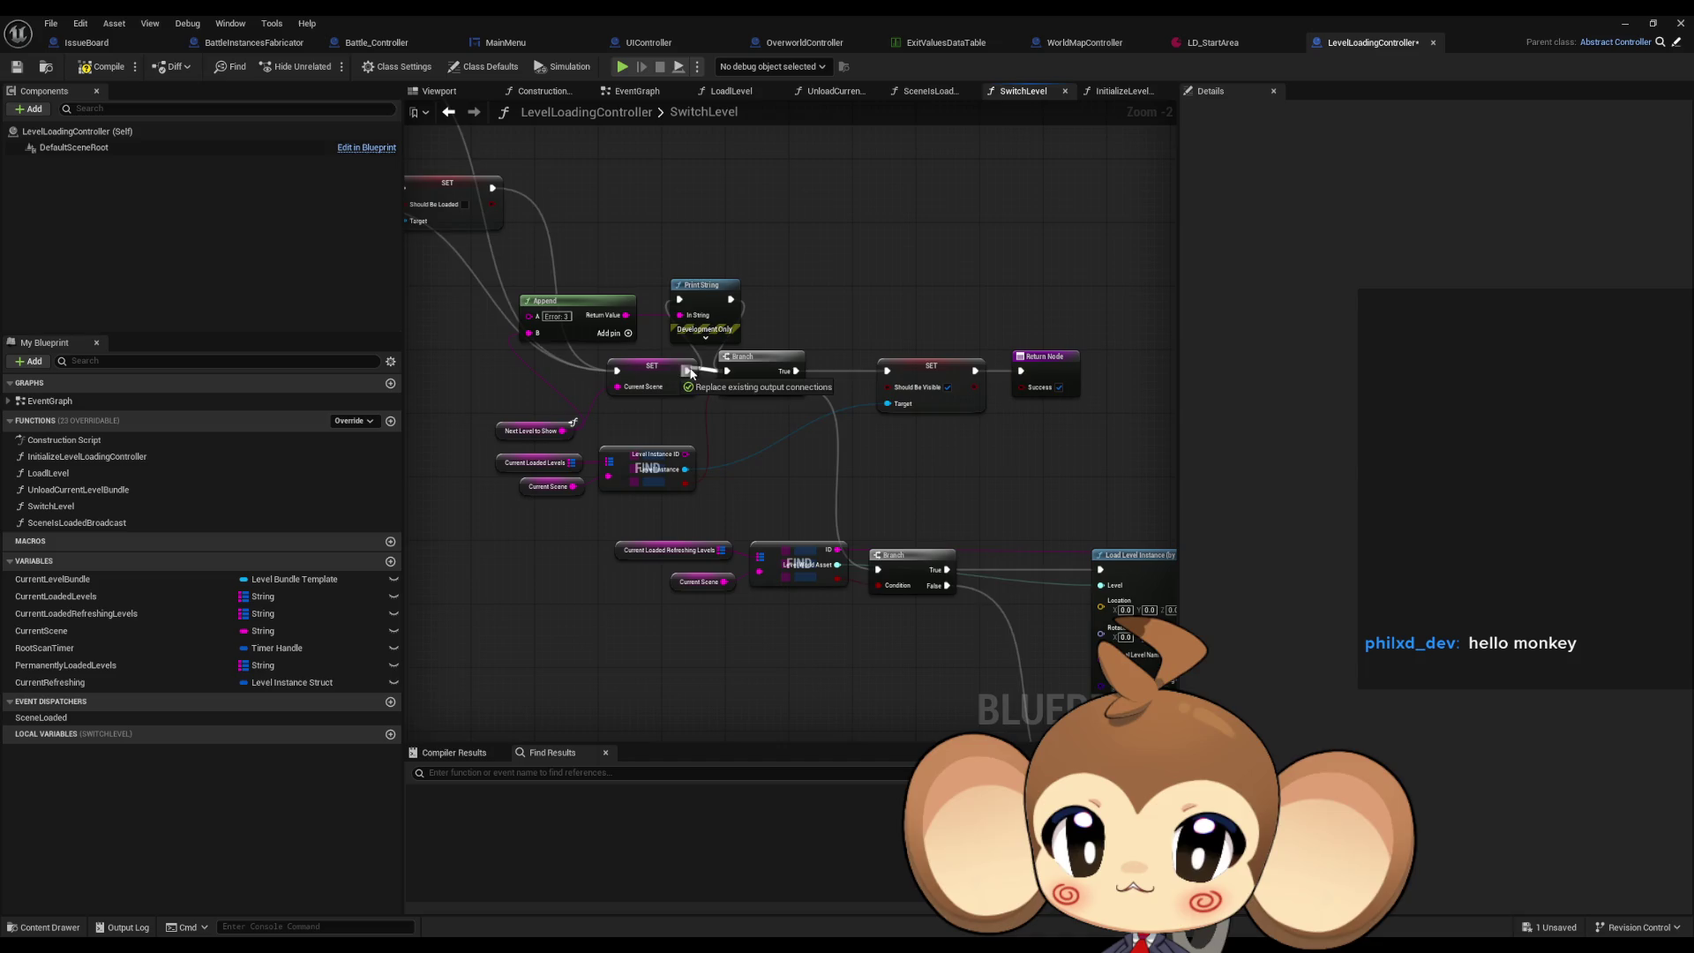
{"action": "left_click", "coordinate": [706, 287]}
{"action": "key", "text": "Delete"}
{"action": "left_click_drag", "start_coordinate": [712, 296], "coordinate": [848, 337]}
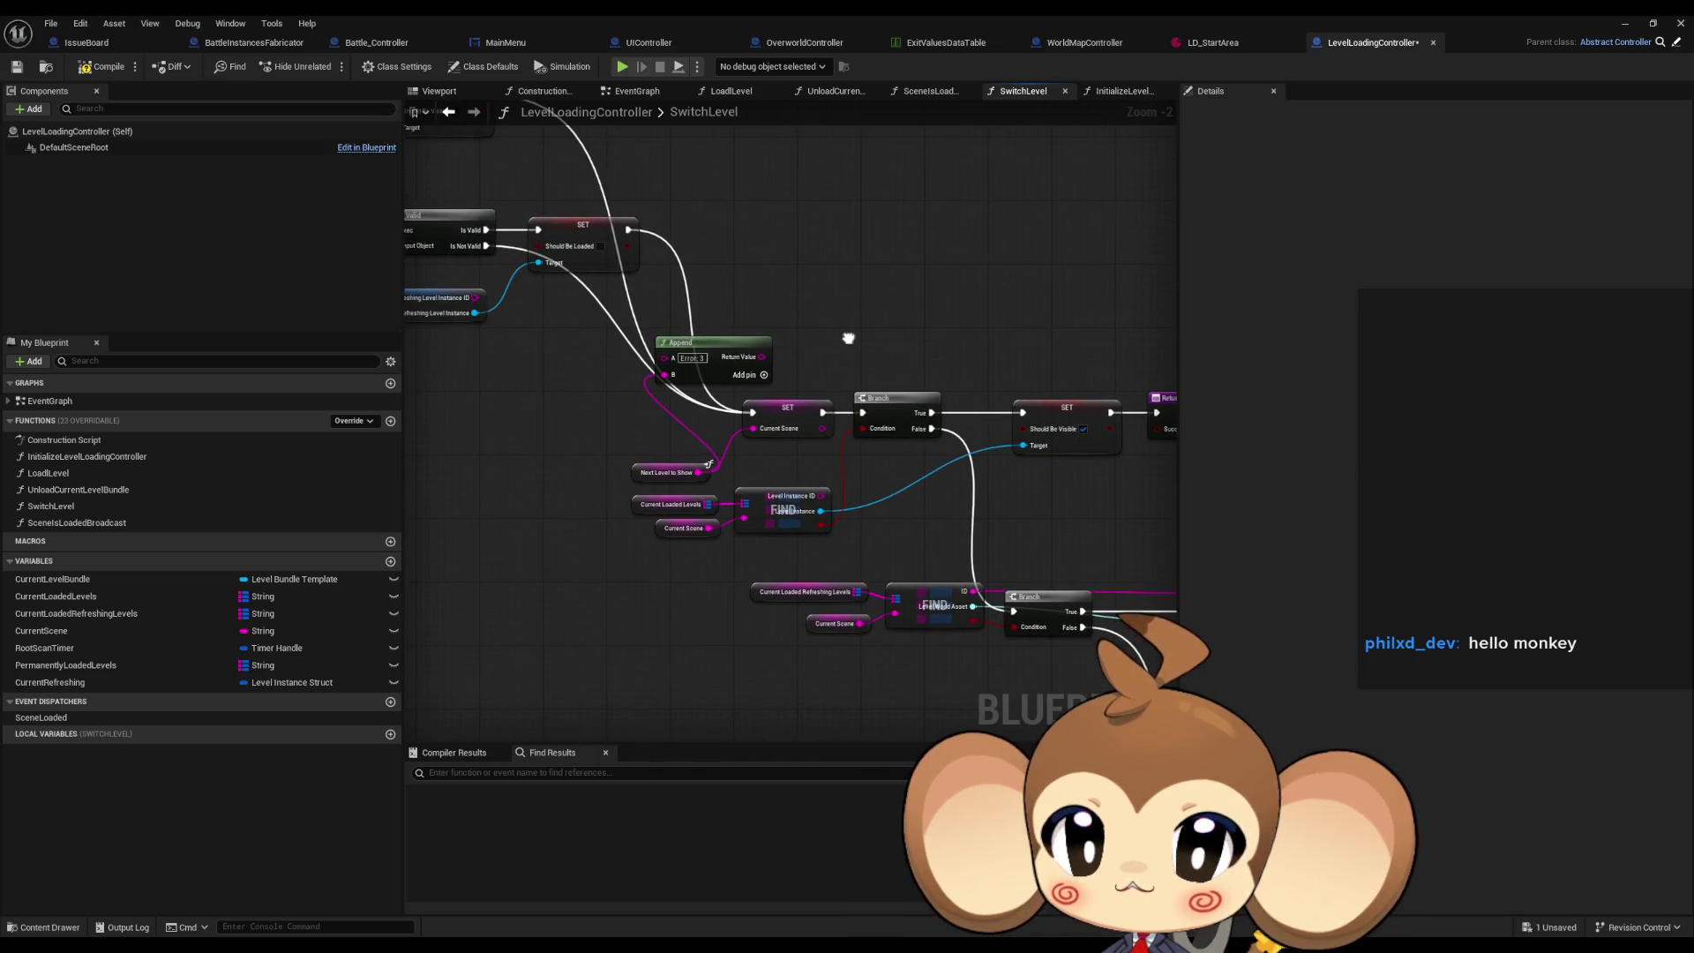
{"action": "left_click", "coordinate": [712, 366]}
{"action": "key", "text": "Delete"}
Pan the graph to bring the Error: 1 and Error: 2 prints and more SET nodes into view.
{"action": "scroll", "coordinate": [801, 353], "scroll_direction": "down", "scroll_amount": 2}
{"action": "left_click_drag", "start_coordinate": [541, 272], "coordinate": [810, 399]}
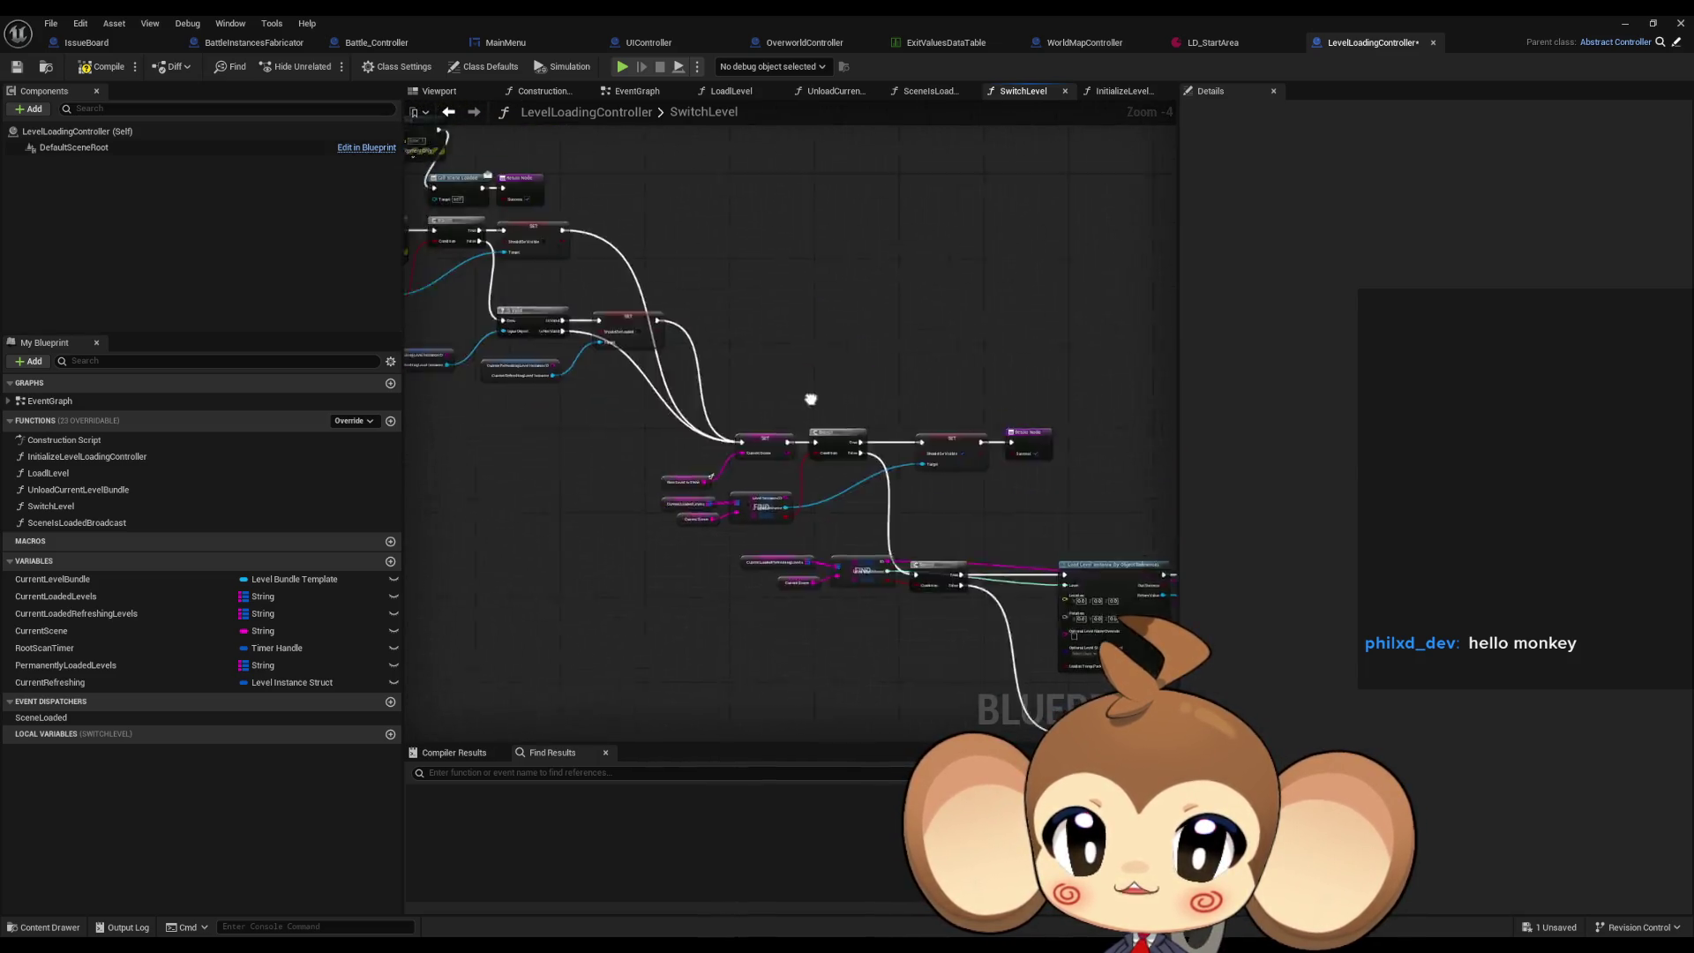
{"action": "scroll", "coordinate": [923, 567], "scroll_direction": "up", "scroll_amount": 2}
{"action": "left_click_drag", "start_coordinate": [923, 566], "coordinate": [967, 618]}
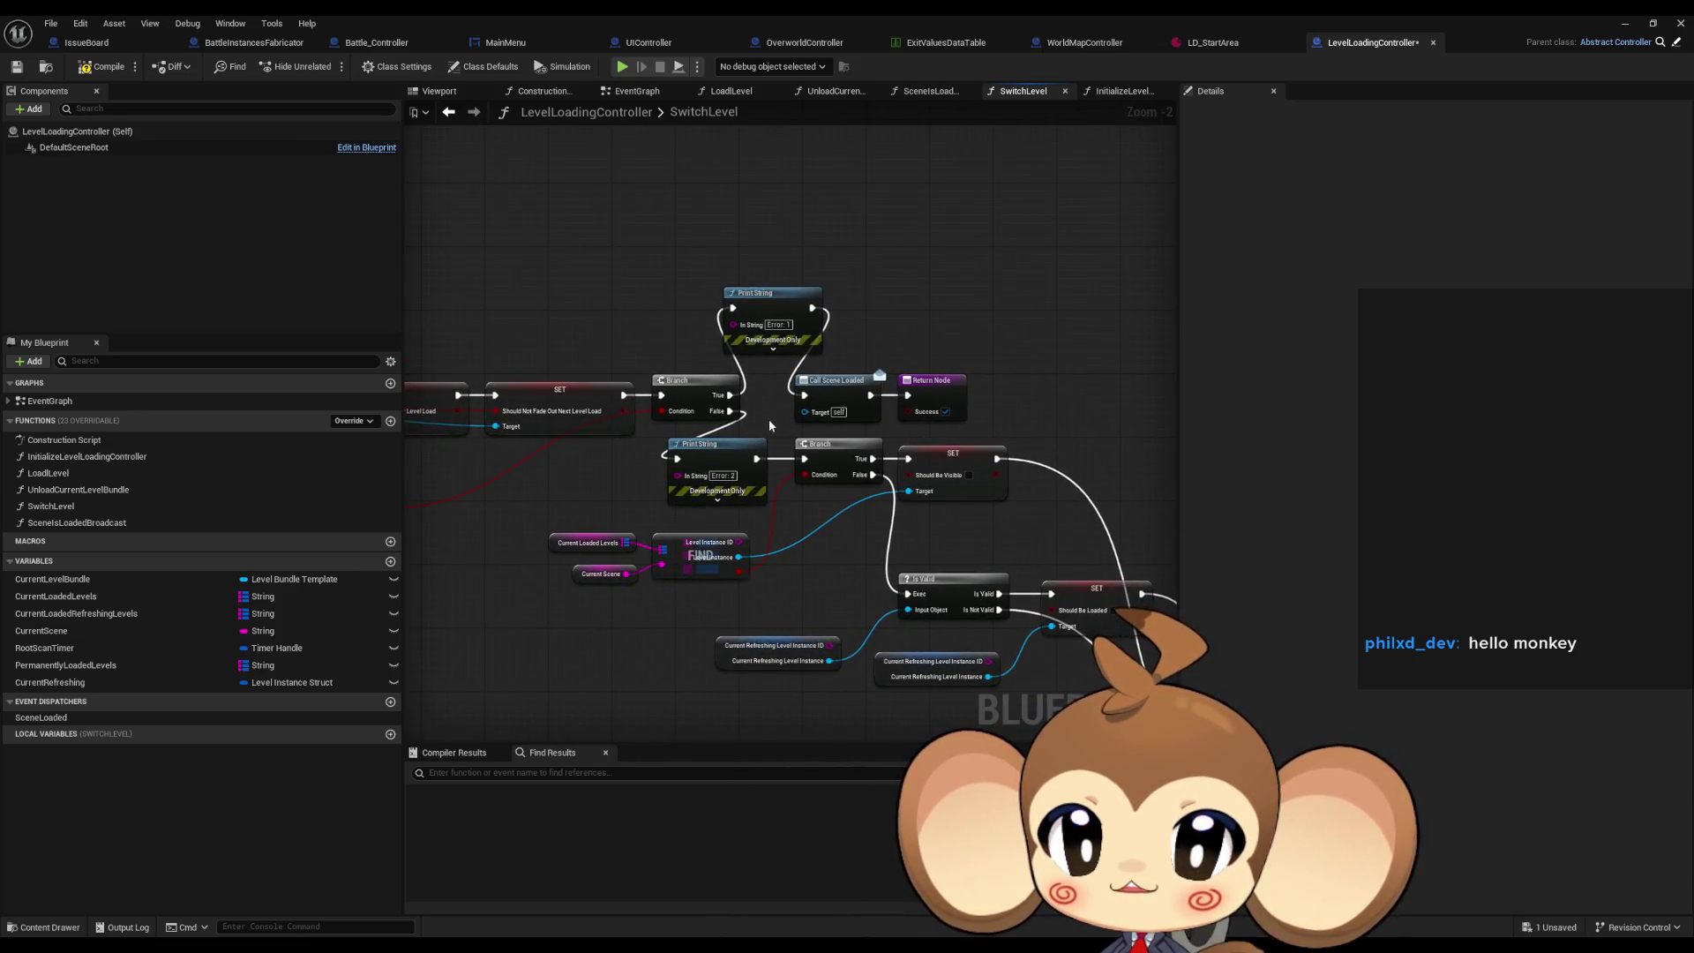
{"action": "left_click_drag", "start_coordinate": [769, 420], "coordinate": [1002, 411]}
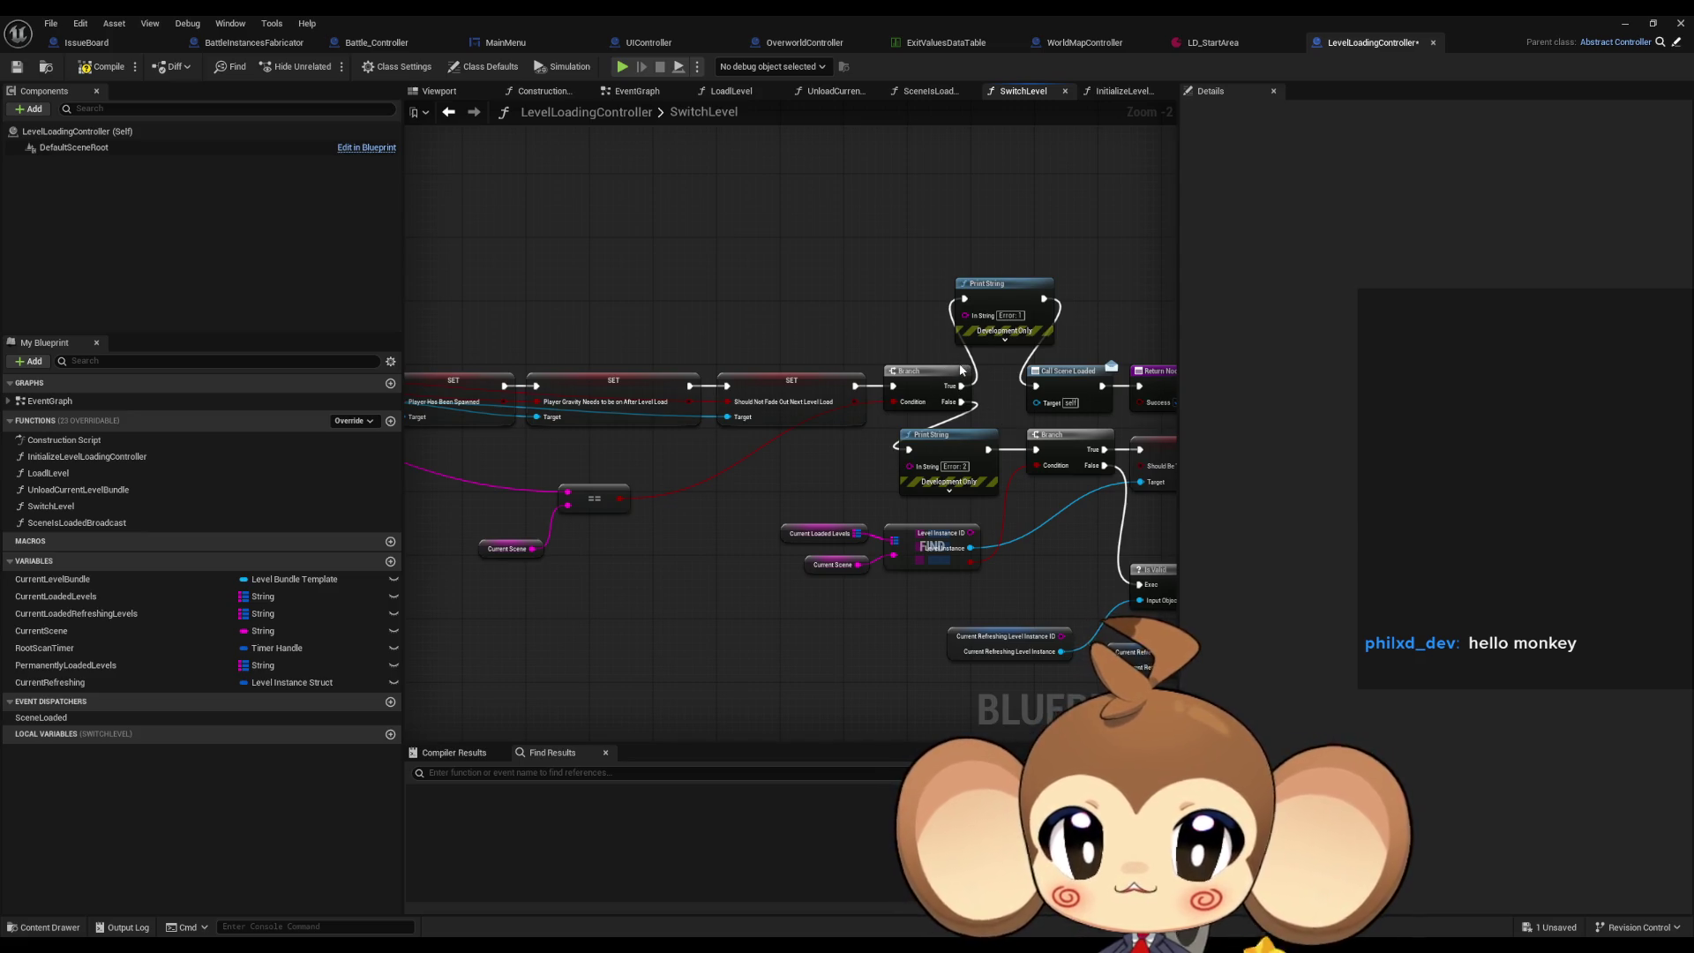
{"action": "mouse_move", "coordinate": [960, 371]}
{"action": "left_mouse_down"}
{"action": "mouse_move", "coordinate": [1116, 386]}
{"action": "mouse_move", "coordinate": [1095, 382]}
{"action": "left_mouse_up"}
{"action": "scroll", "coordinate": [1095, 382], "scroll_direction": "down", "scroll_amount": 2}
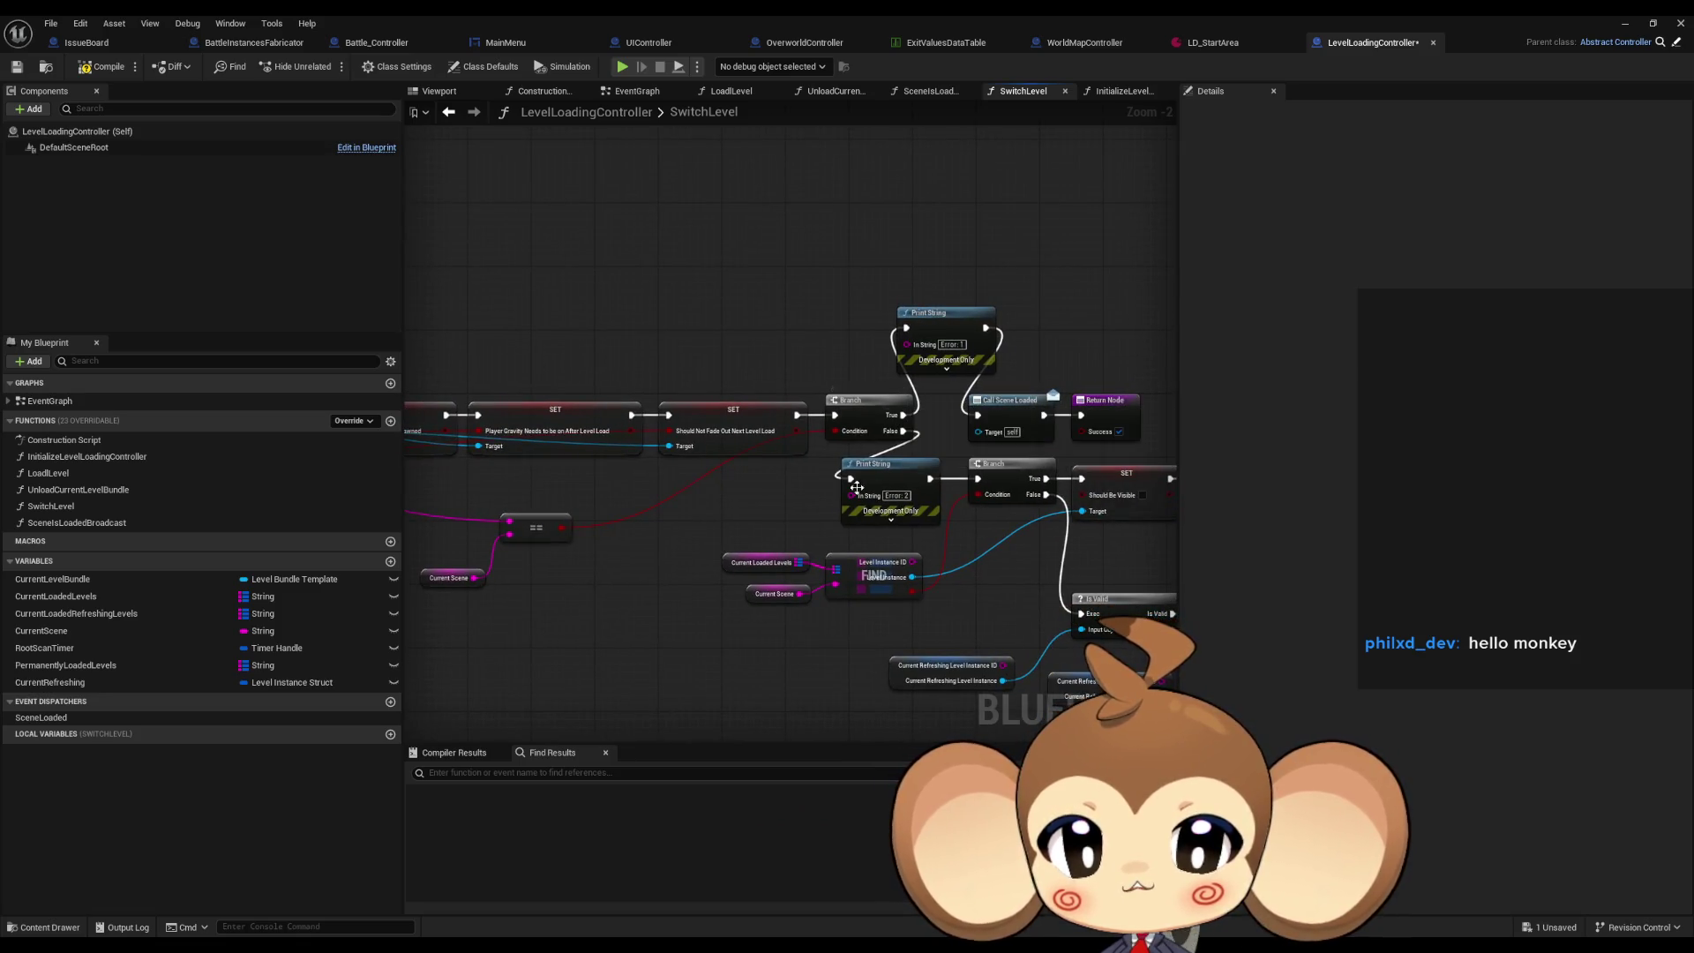
{"action": "scroll", "coordinate": [836, 514], "scroll_direction": "up", "scroll_amount": 2}
Reconnect the last SET node's exec output to the Branch leading to the Print String nodes.
{"action": "left_click_drag", "start_coordinate": [837, 514], "coordinate": [908, 508]}
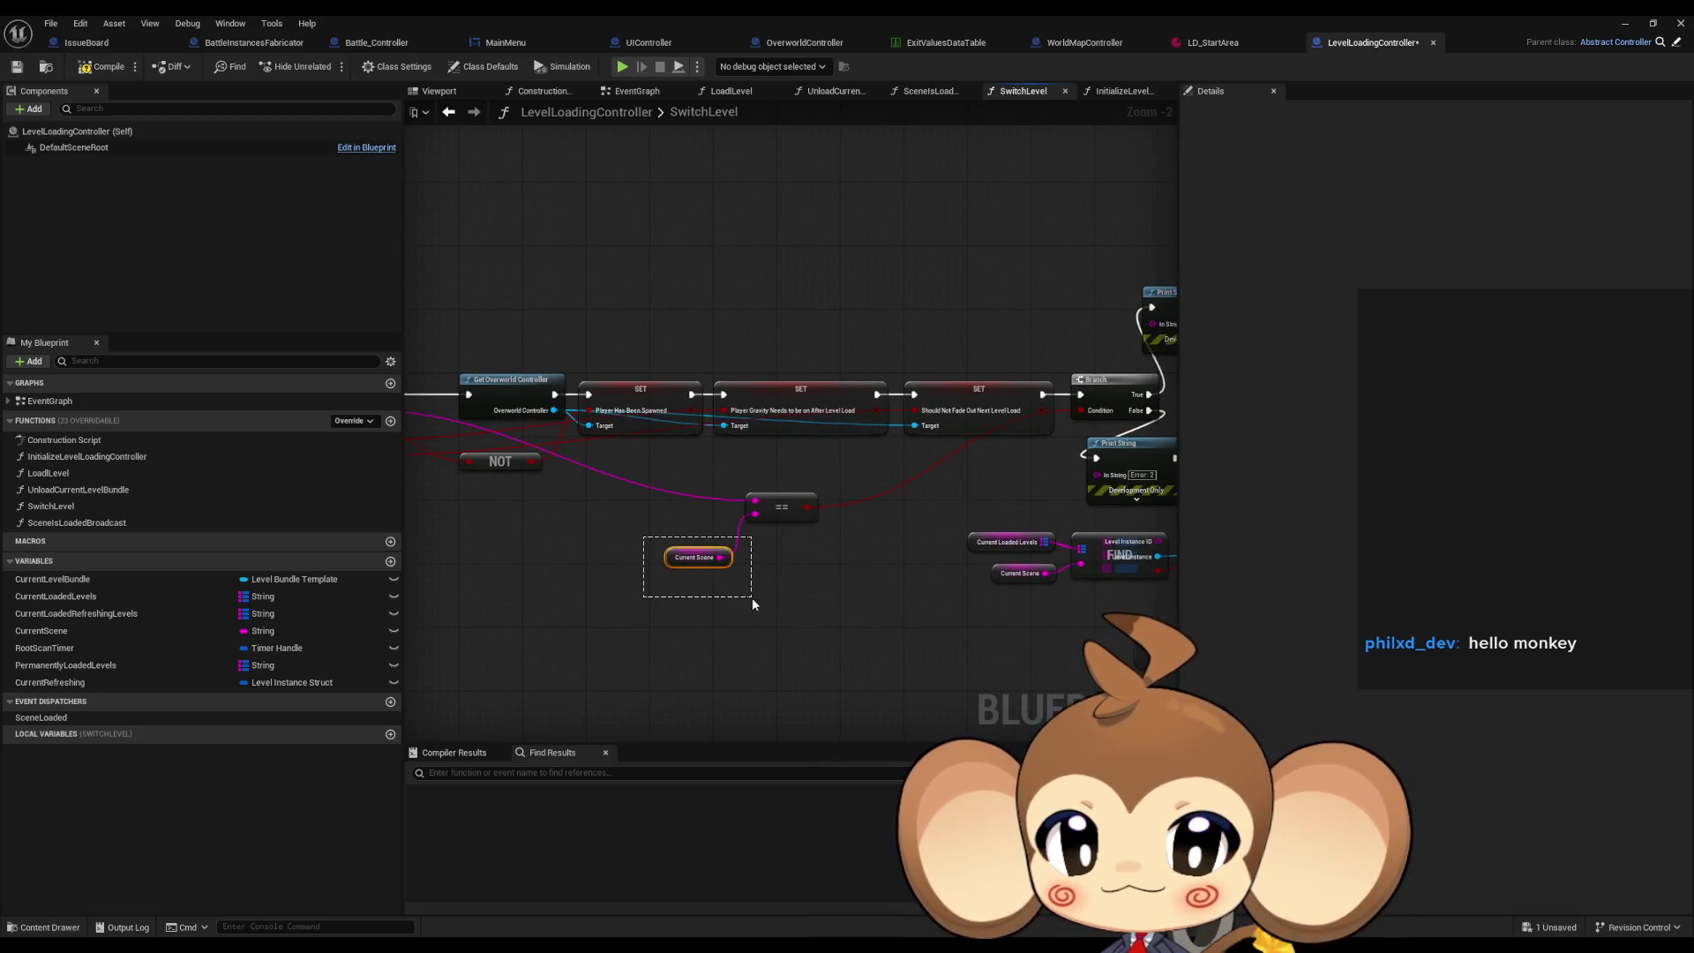
{"action": "left_click_drag", "start_coordinate": [751, 596], "coordinate": [776, 566]}
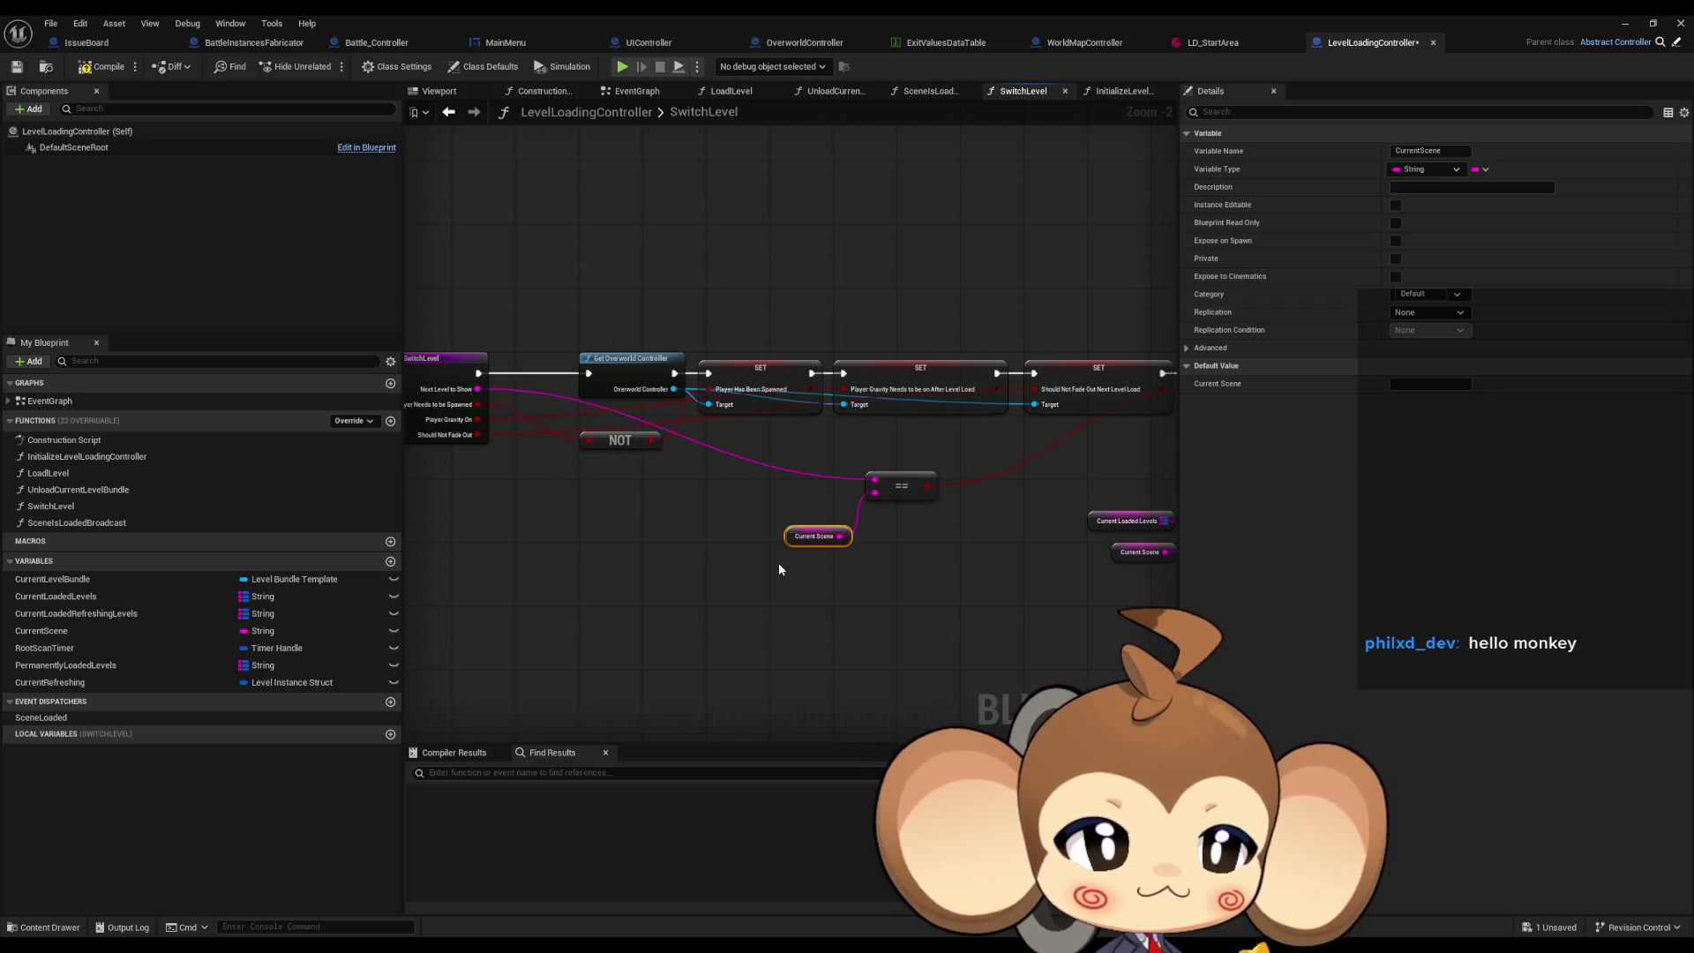
{"action": "left_click_drag", "start_coordinate": [778, 569], "coordinate": [831, 578]}
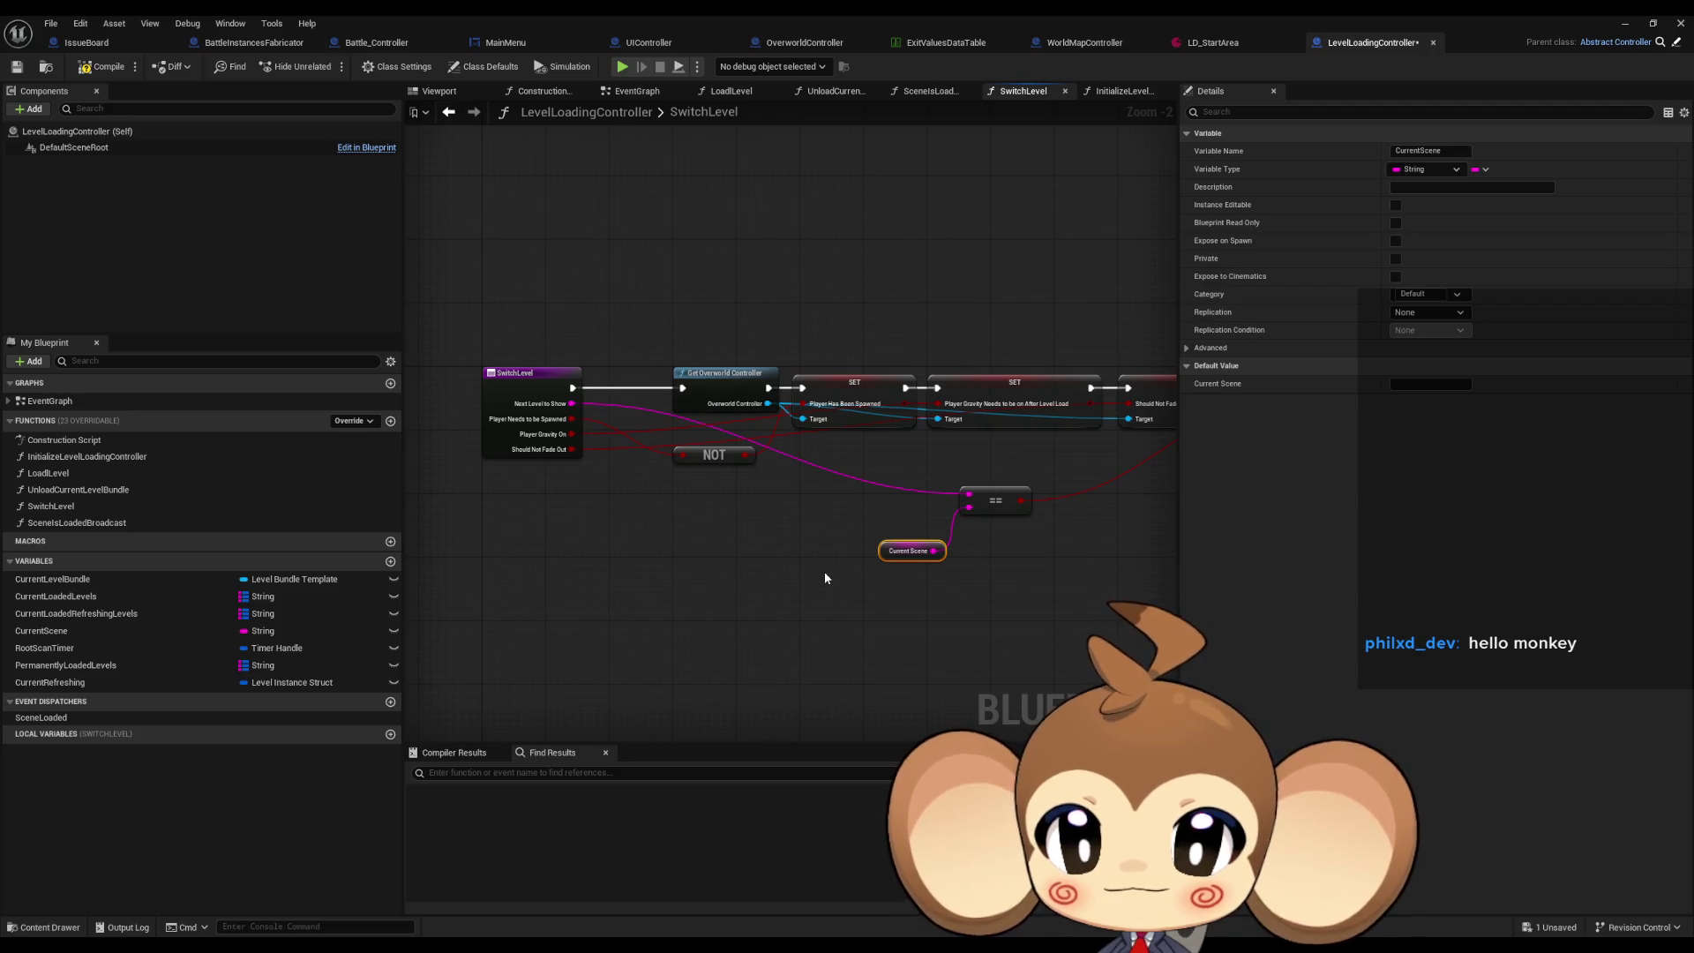
{"action": "mouse_move", "coordinate": [982, 587]}
{"action": "left_mouse_down"}
{"action": "mouse_move", "coordinate": [938, 464]}
{"action": "mouse_move", "coordinate": [794, 446]}
{"action": "mouse_move", "coordinate": [764, 459]}
{"action": "left_mouse_up"}
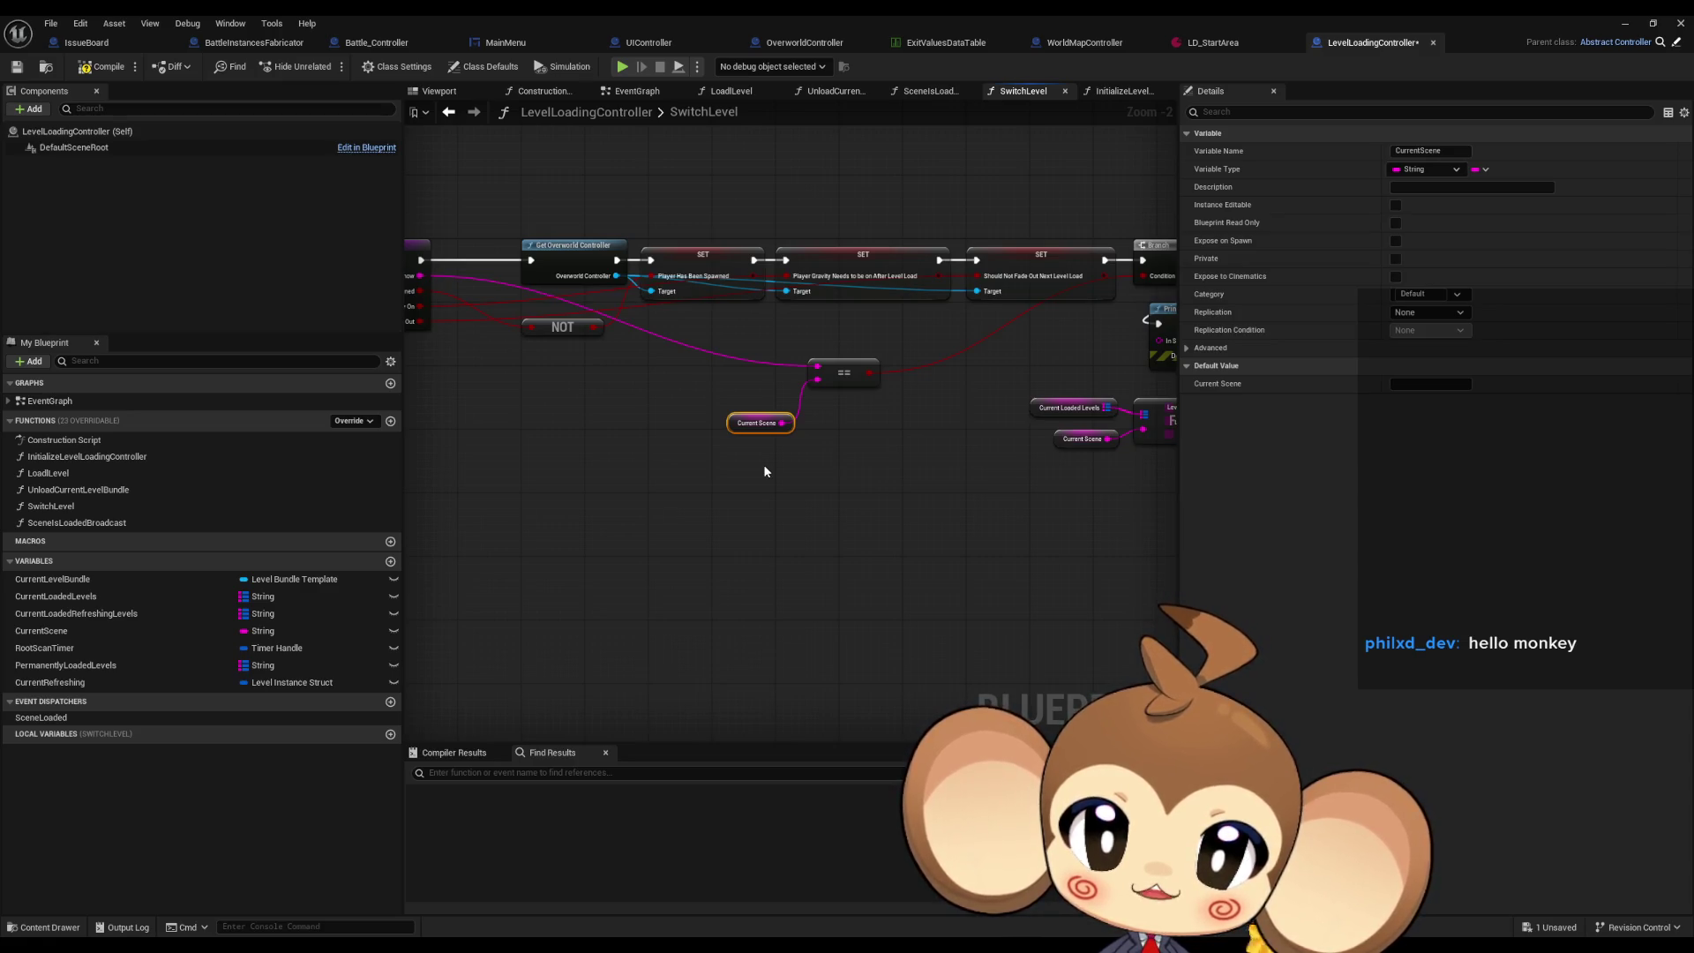
{"action": "mouse_move", "coordinate": [878, 405]}
{"action": "left_mouse_down"}
{"action": "mouse_move", "coordinate": [715, 448]}
{"action": "mouse_move", "coordinate": [439, 449]}
{"action": "left_mouse_up"}
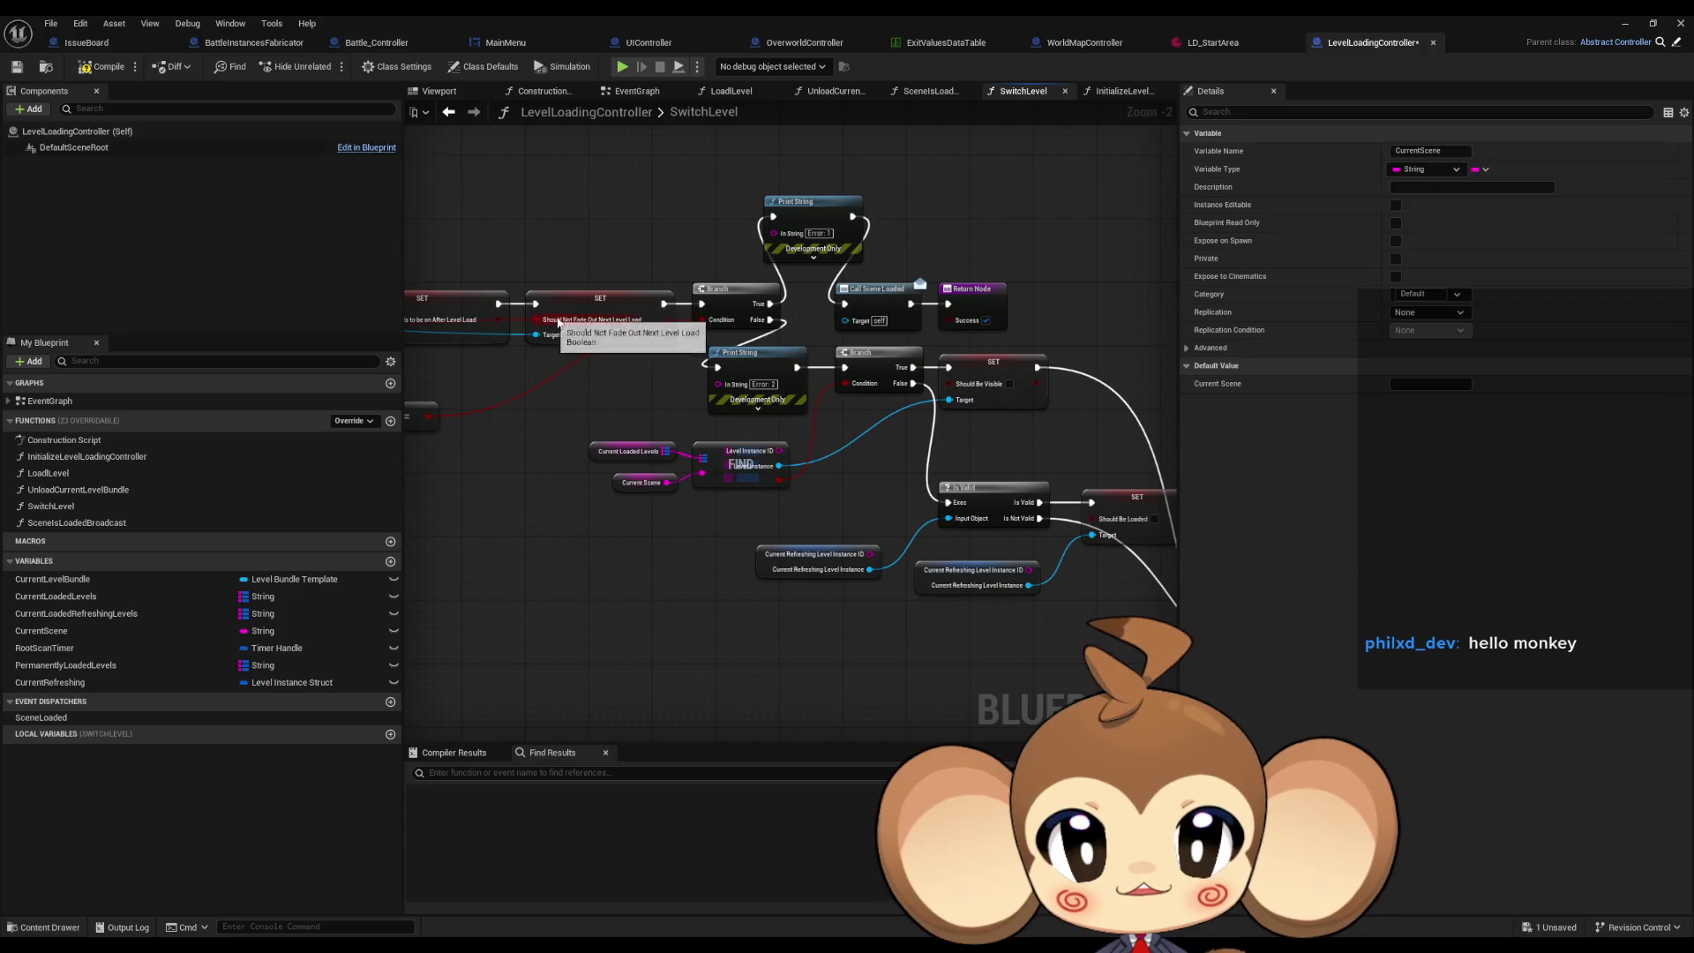
{"action": "left_click_drag", "start_coordinate": [844, 372], "coordinate": [846, 429]}
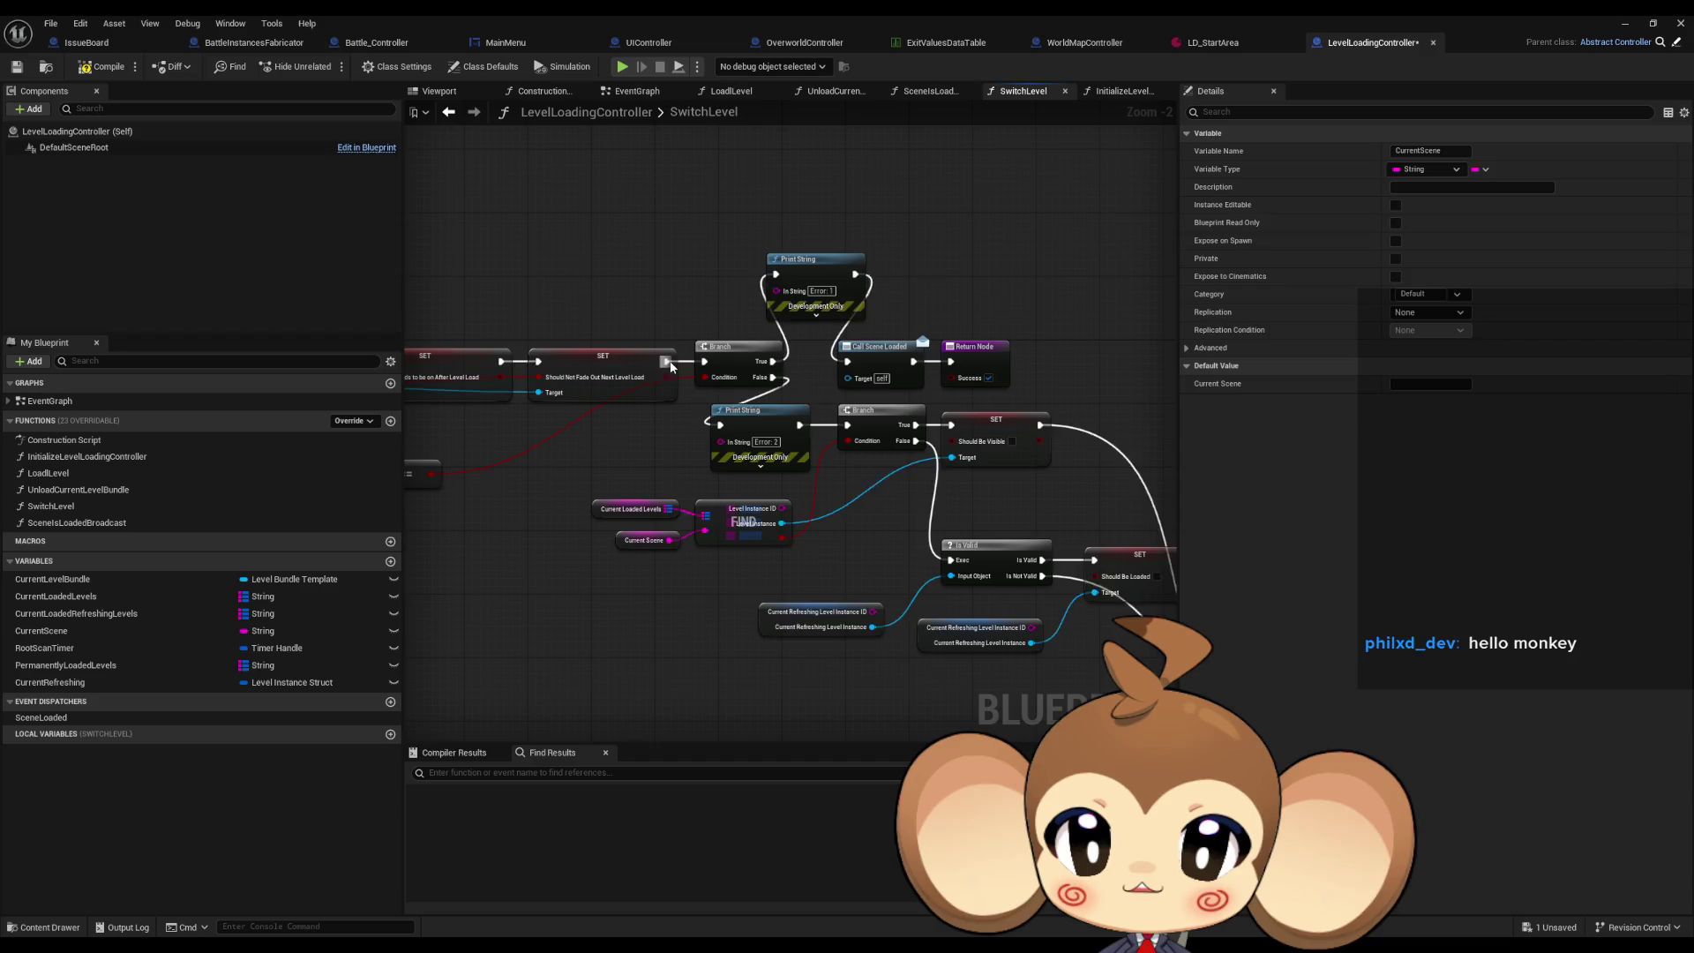
{"action": "mouse_move", "coordinate": [667, 361]}
{"action": "left_mouse_down"}
{"action": "mouse_move", "coordinate": [821, 416]}
{"action": "mouse_move", "coordinate": [845, 499]}
{"action": "left_mouse_up"}
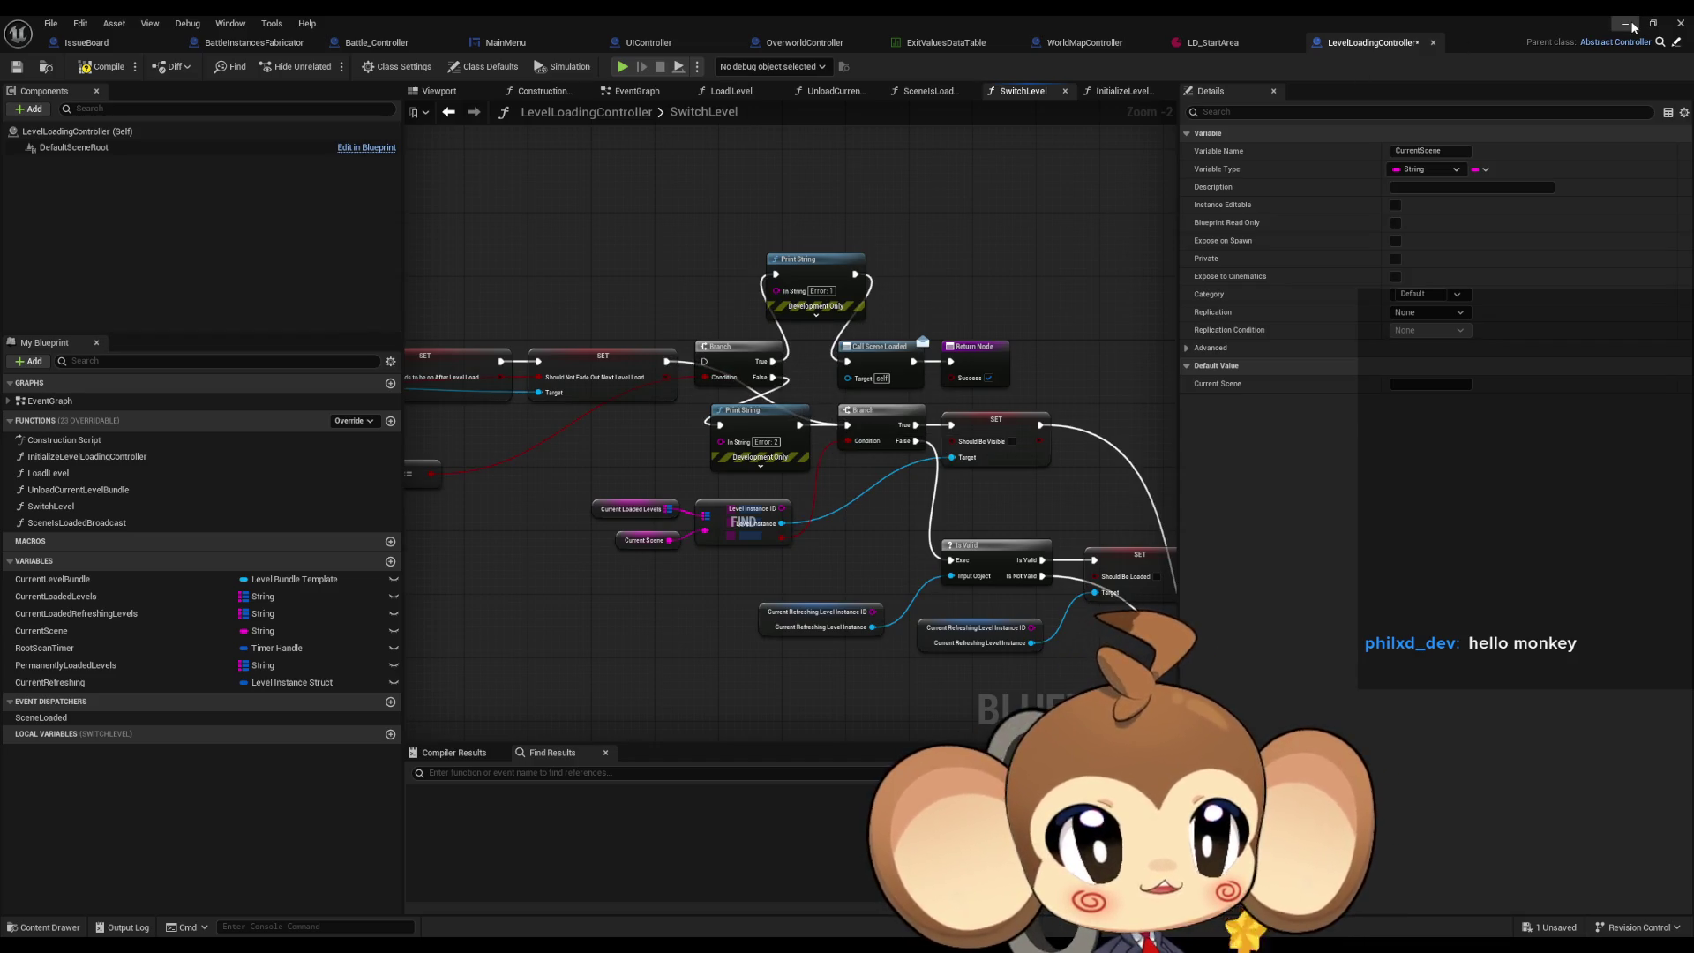
Start a Play-In-Editor session and choose Return to Start Island from the in-game menu.
{"action": "left_click", "coordinate": [1680, 23]}
{"action": "left_click", "coordinate": [333, 66]}
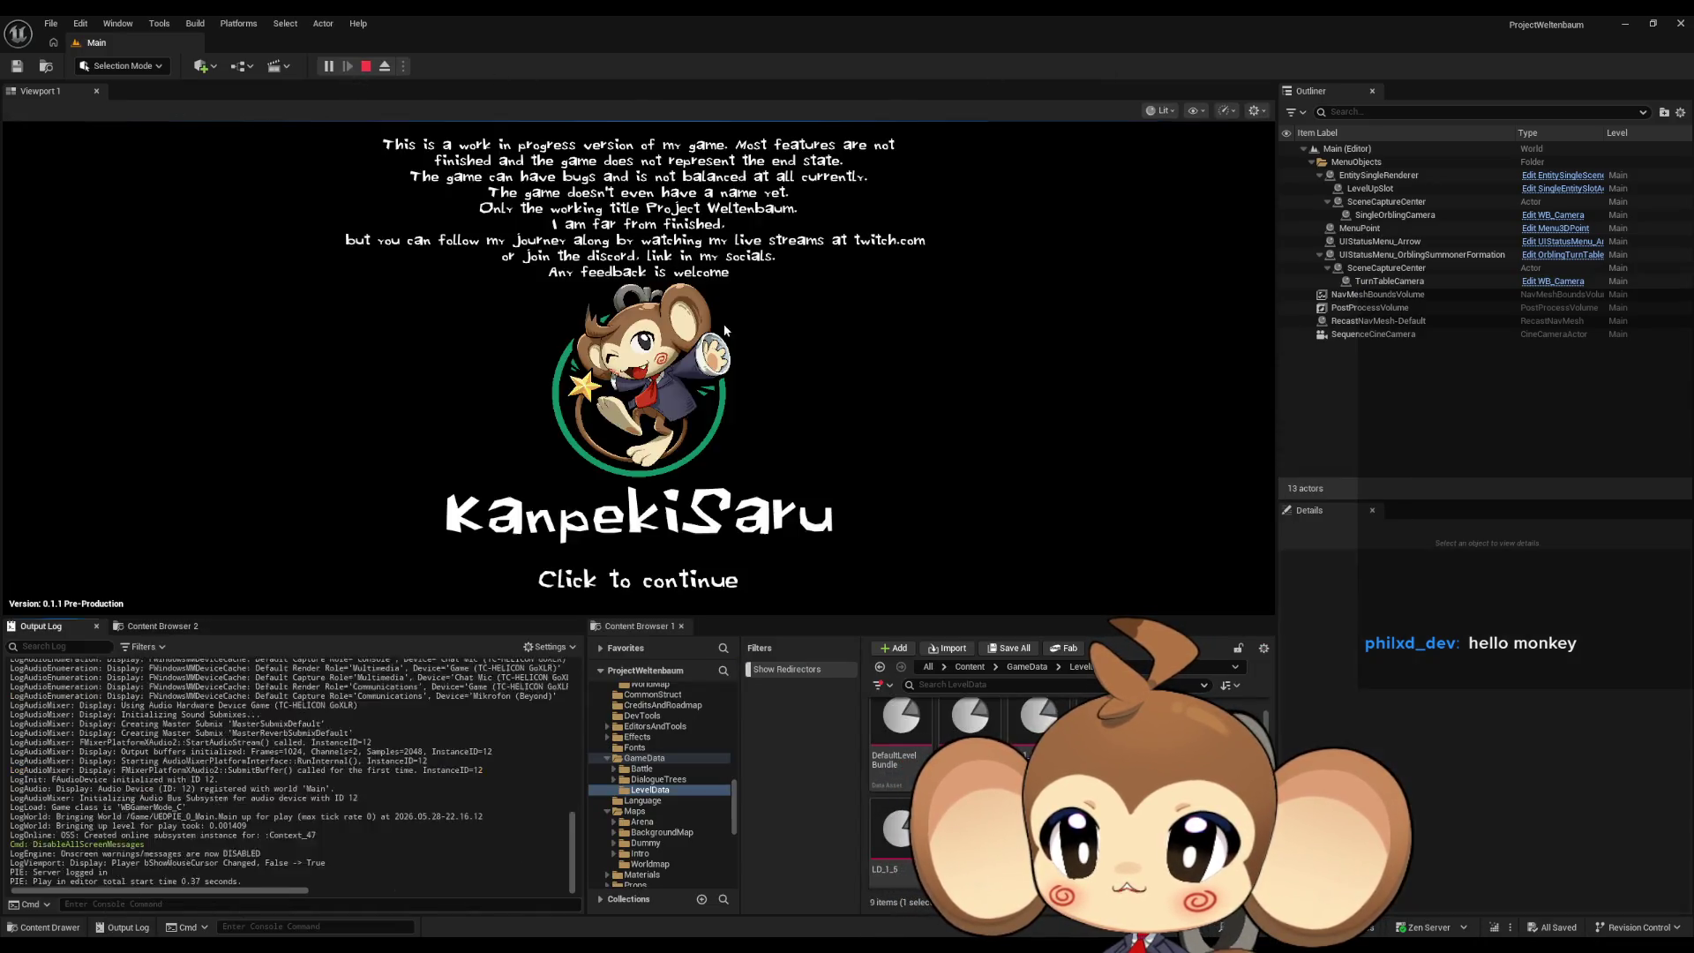
{"action": "left_click", "coordinate": [754, 365]}
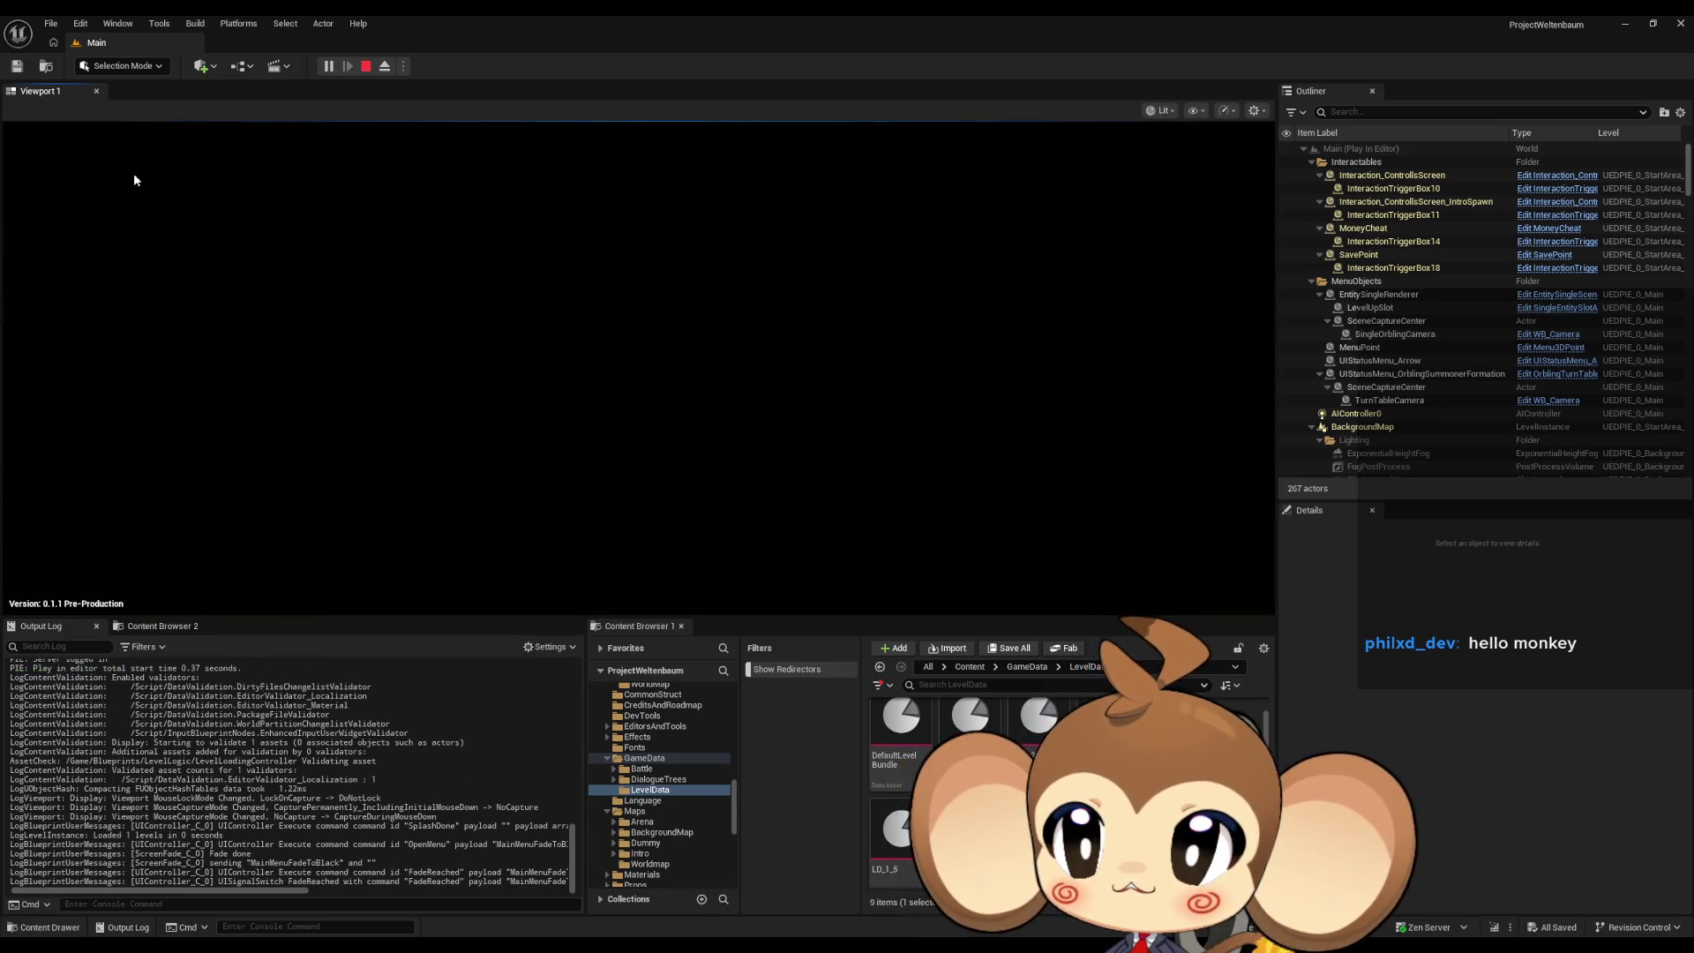
{"action": "left_click", "coordinate": [133, 199]}
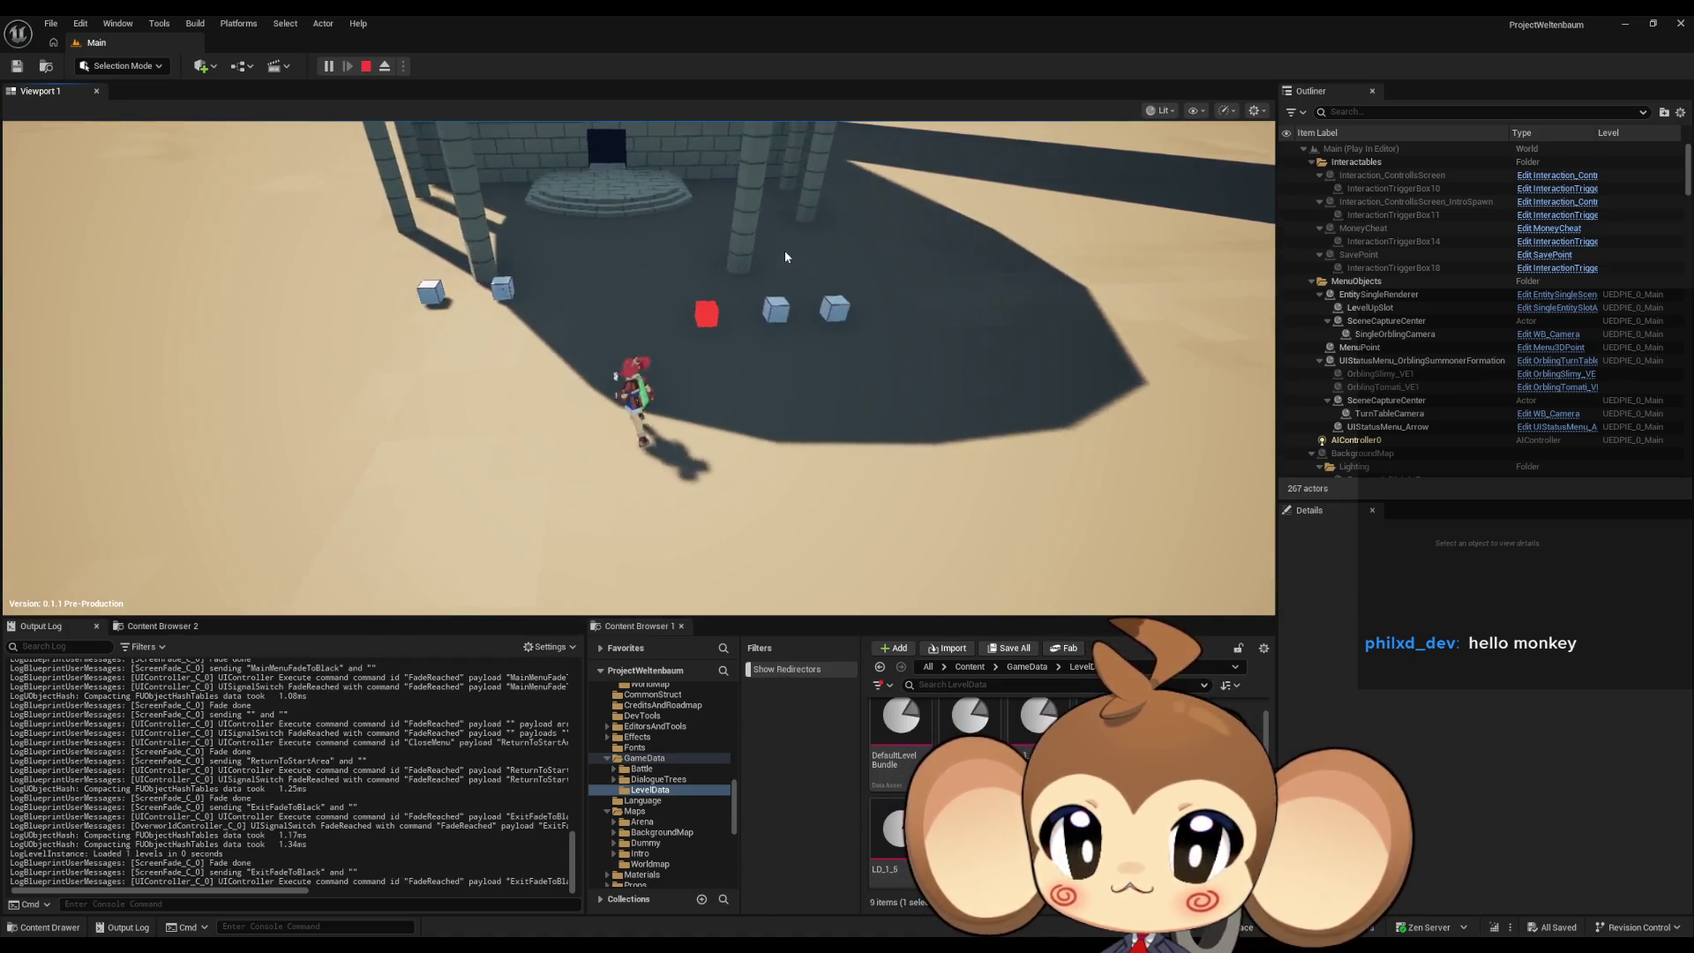
{"action": "key", "text": "Escape"}
{"action": "left_click", "coordinate": [193, 203]}
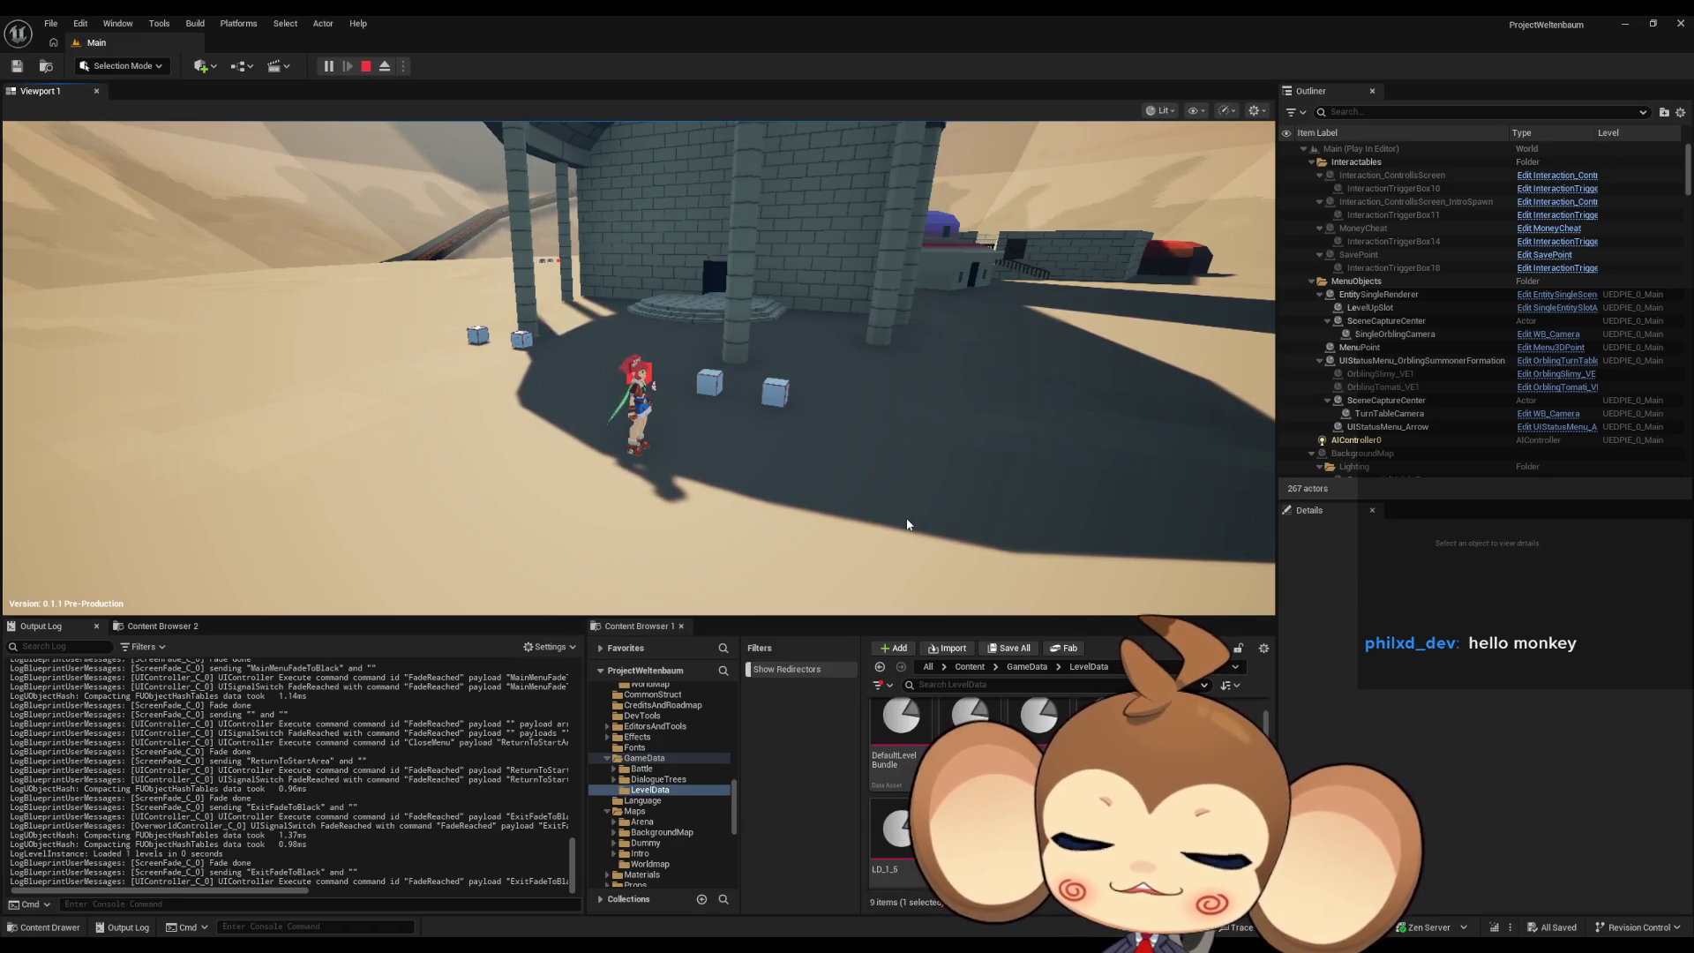
Rotate the camera around the character, then send it back to the start island again.
{"action": "key", "text": "e"}
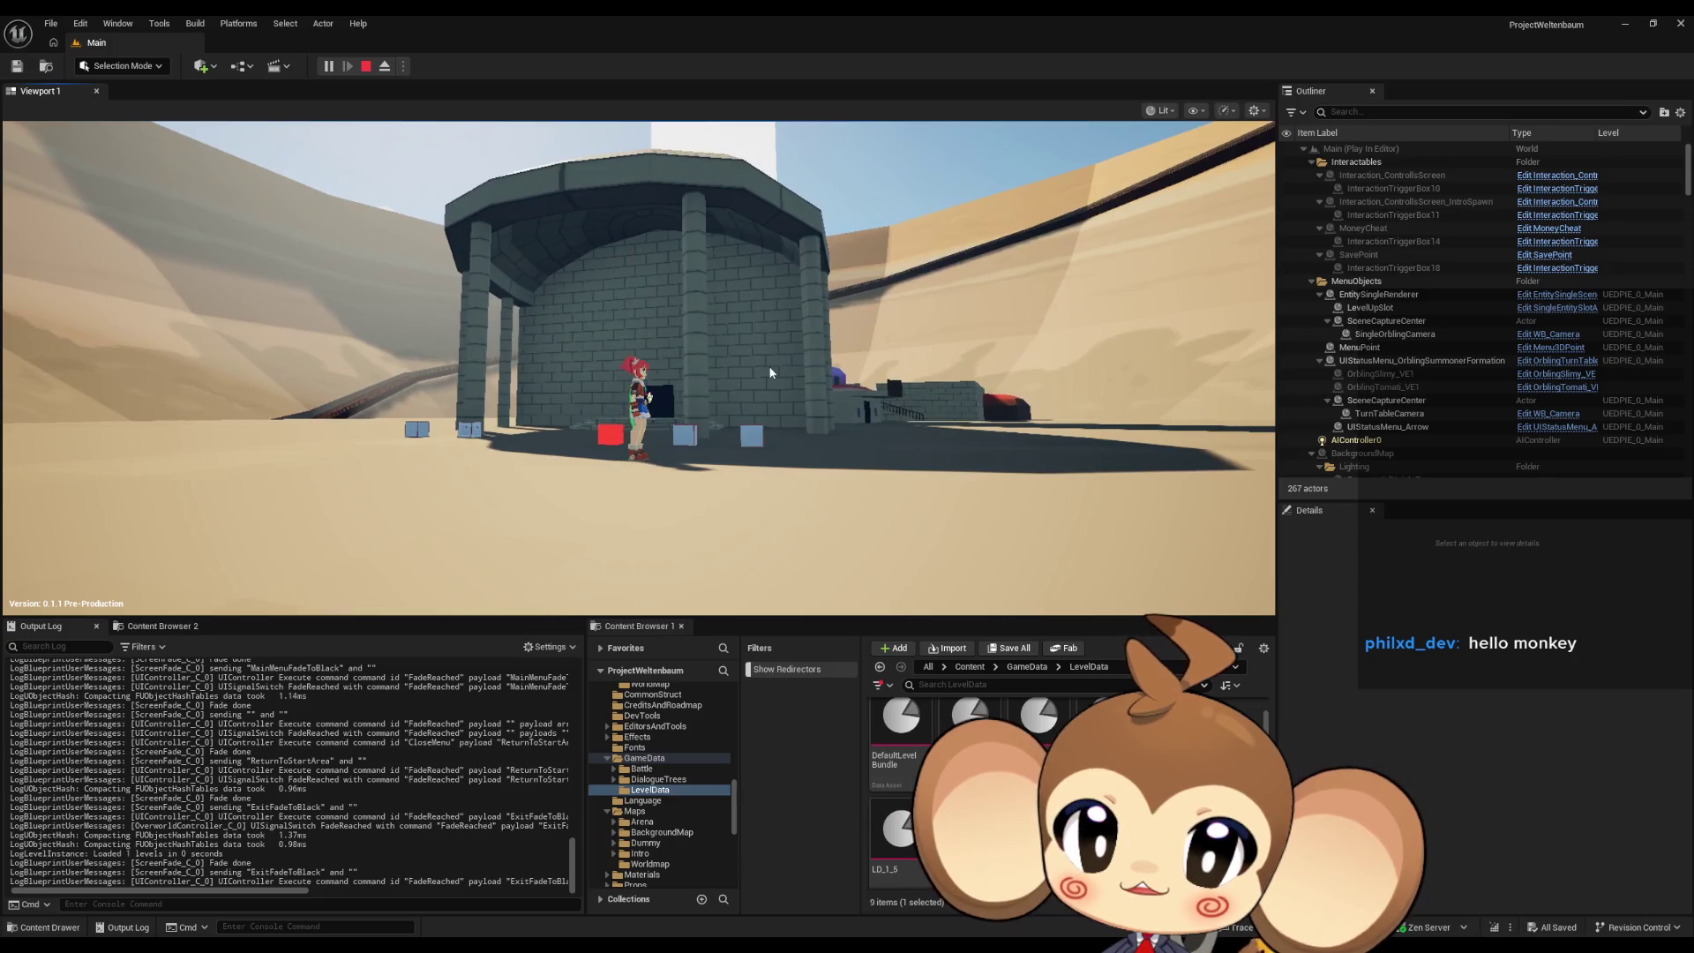
{"action": "key", "text": "e"}
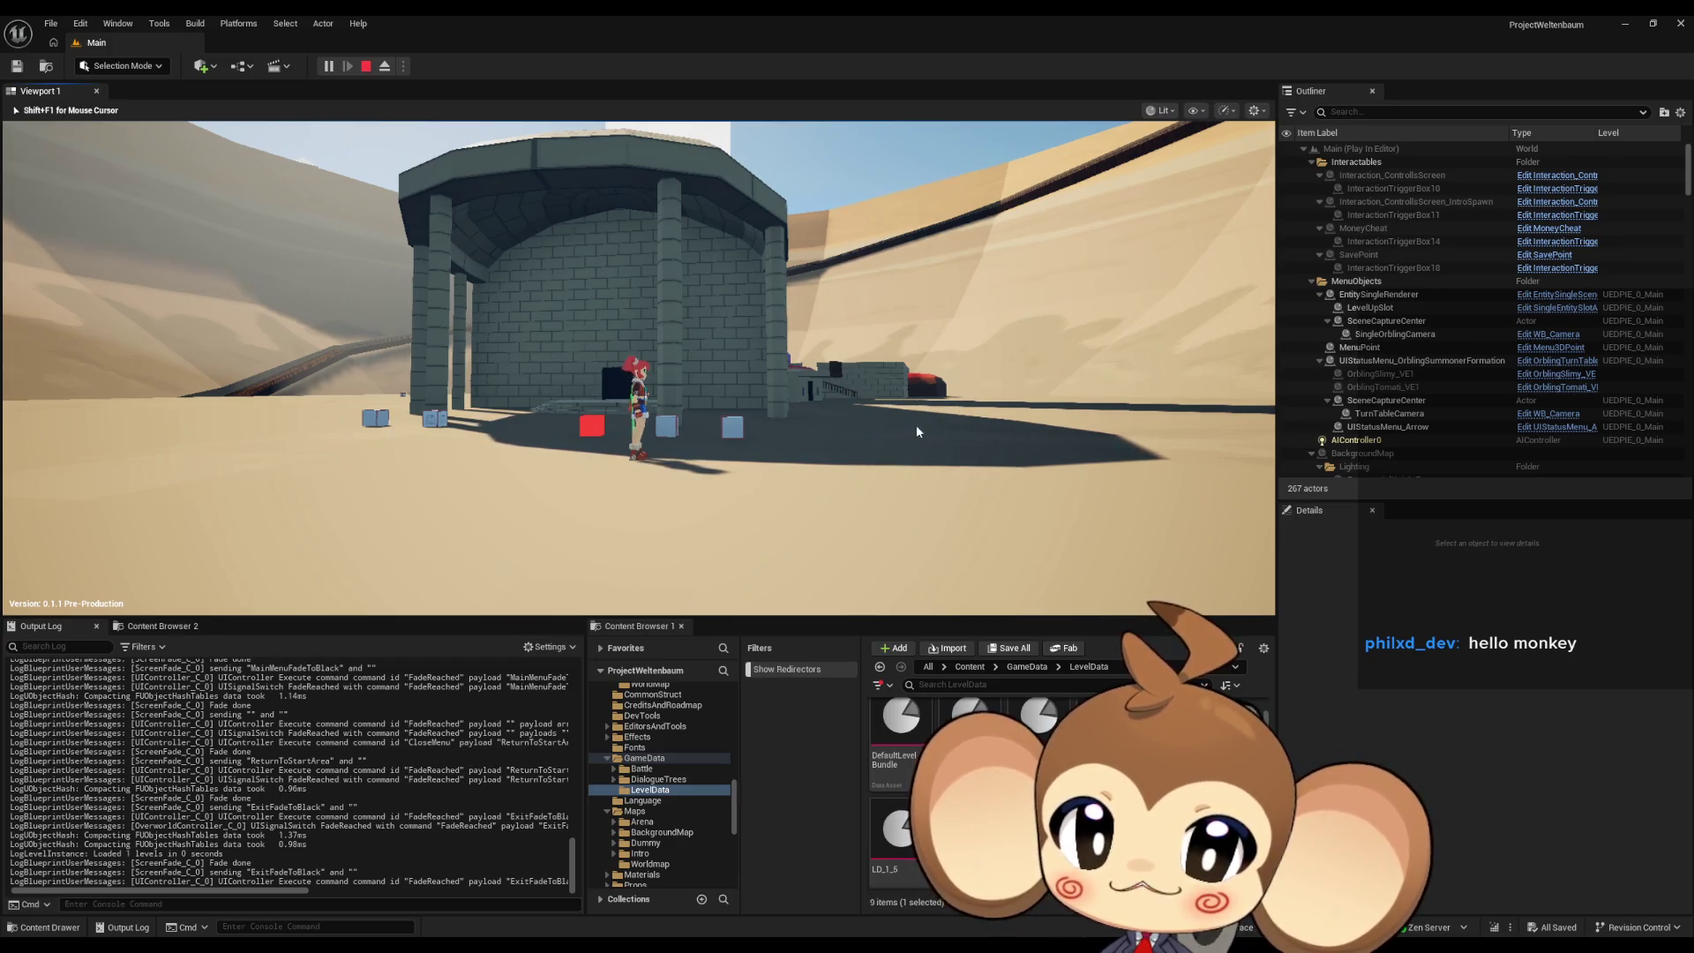
{"action": "key", "text": "e"}
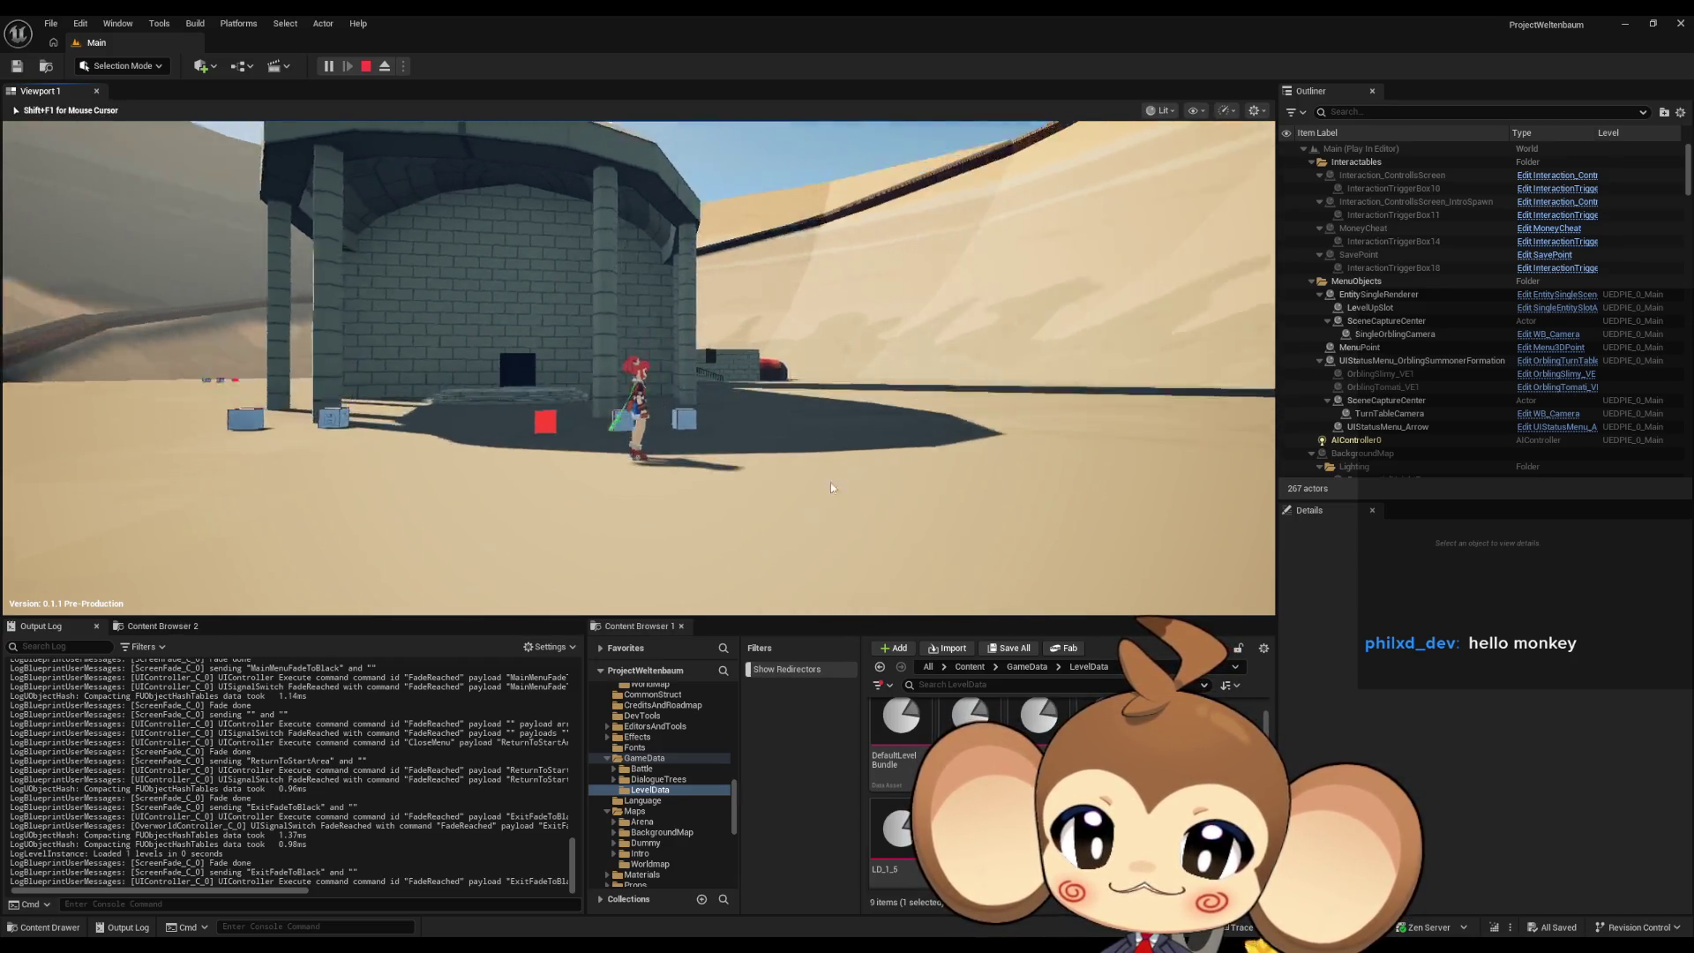
{"action": "key", "text": "e"}
{"action": "key", "text": "Tab"}
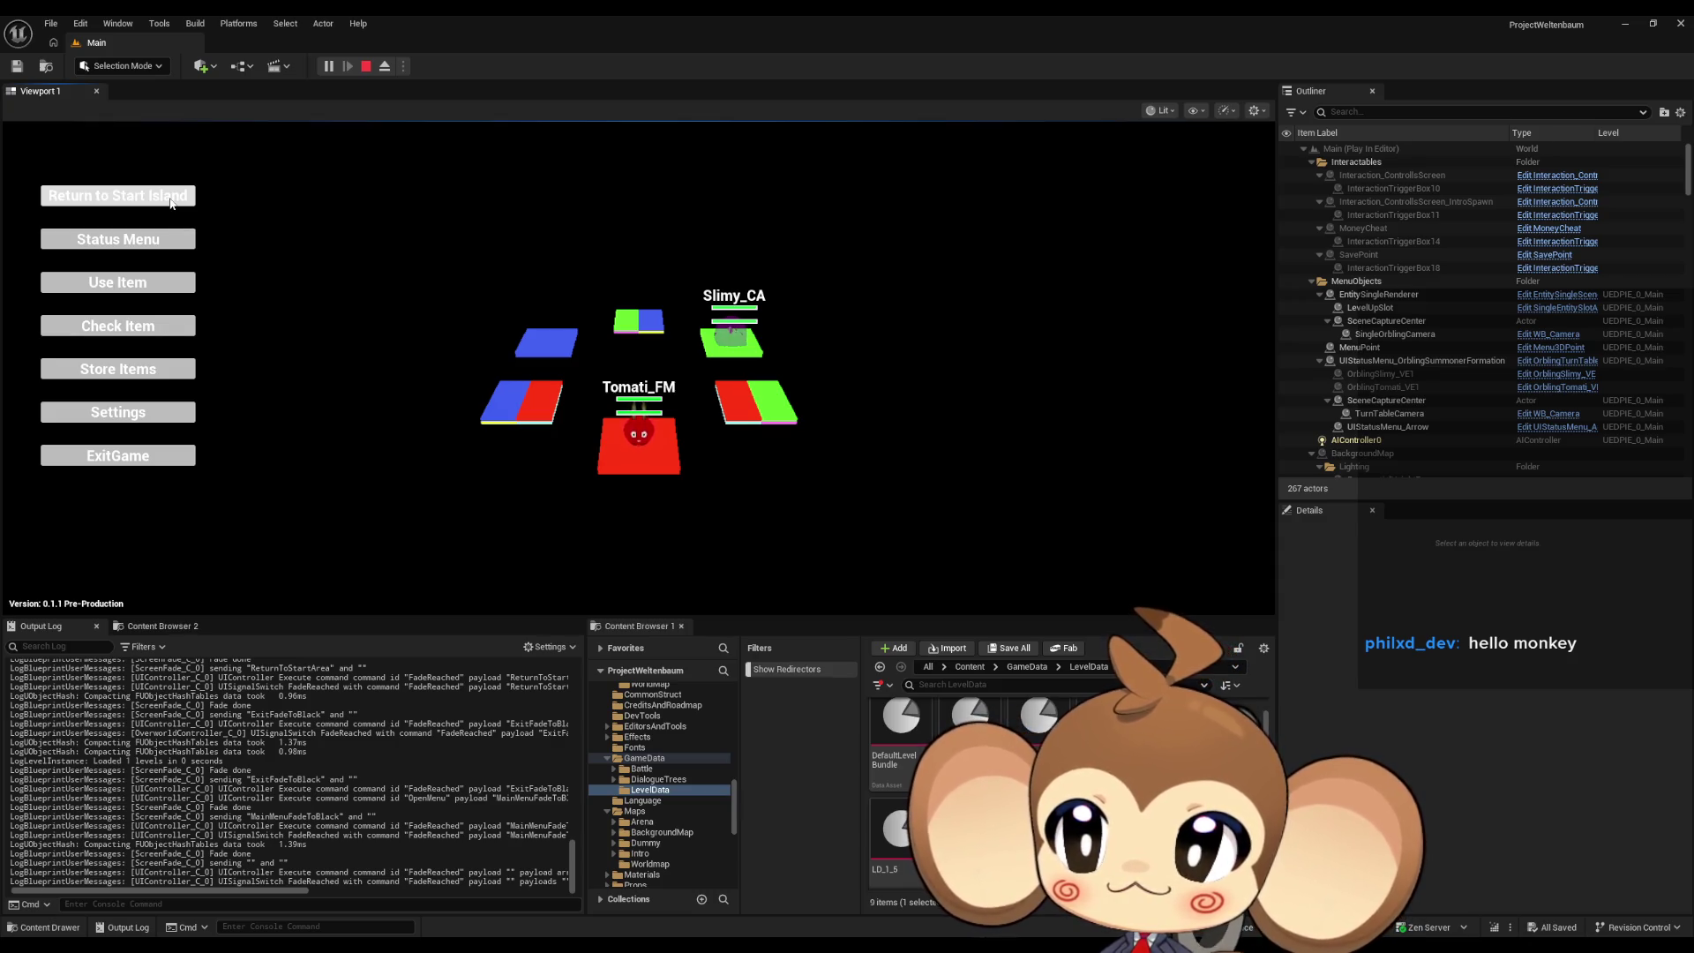
{"action": "left_click", "coordinate": [113, 198]}
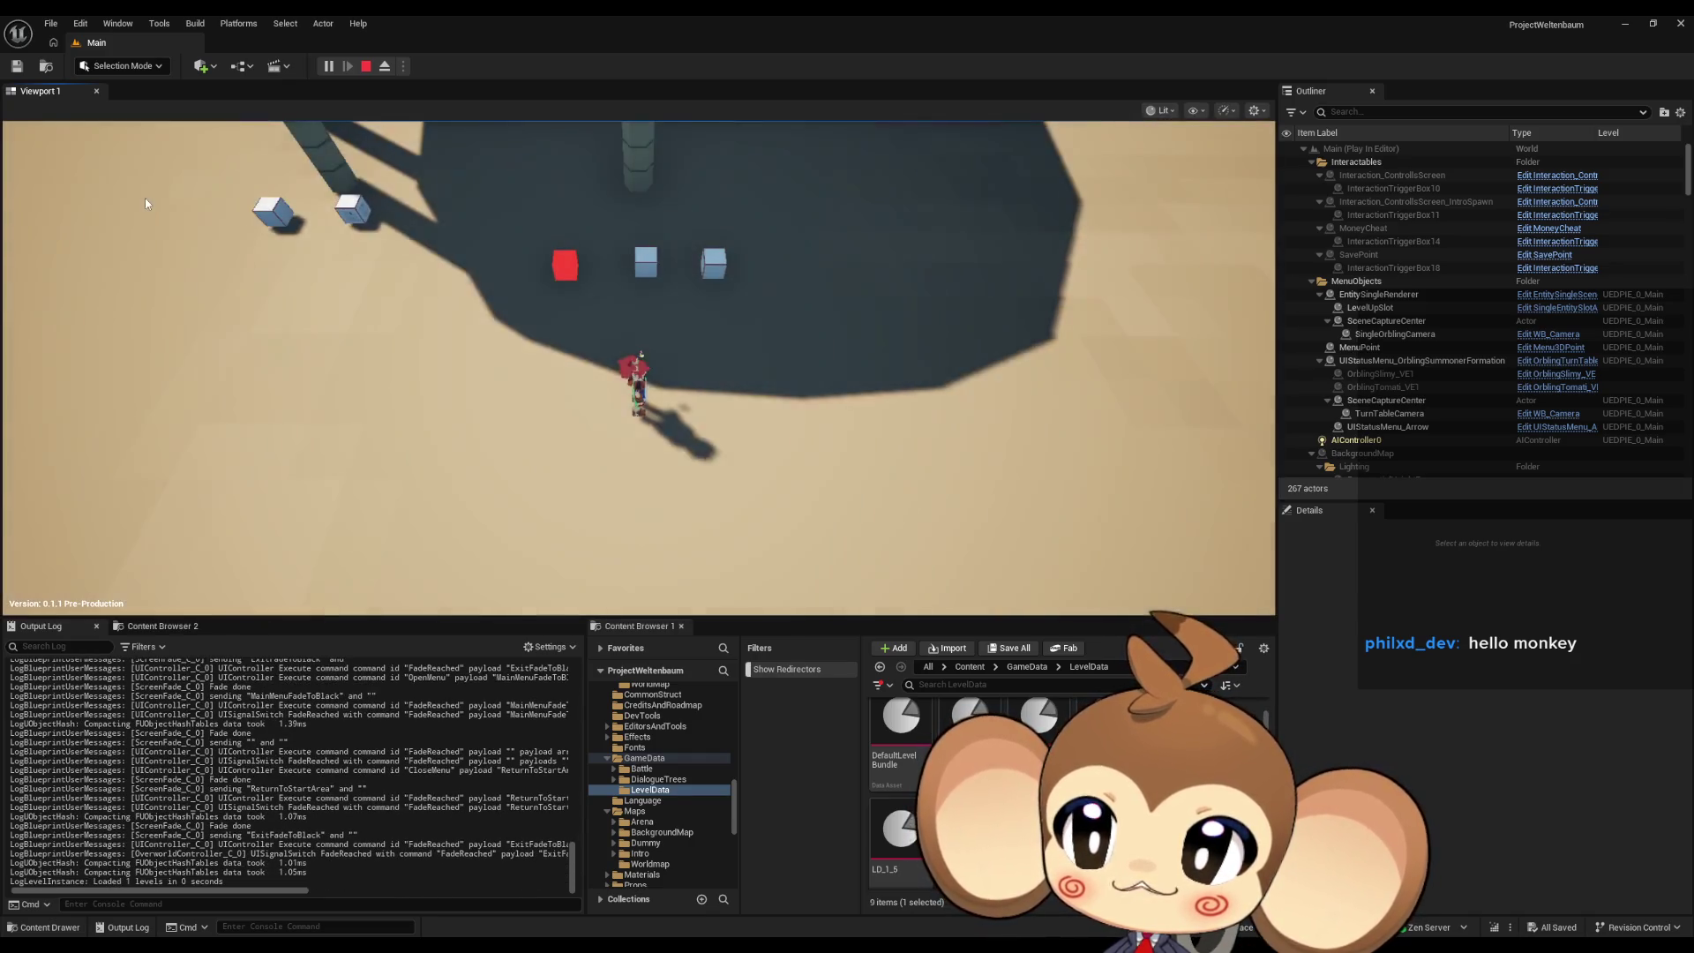
{"action": "left_click", "coordinate": [561, 172]}
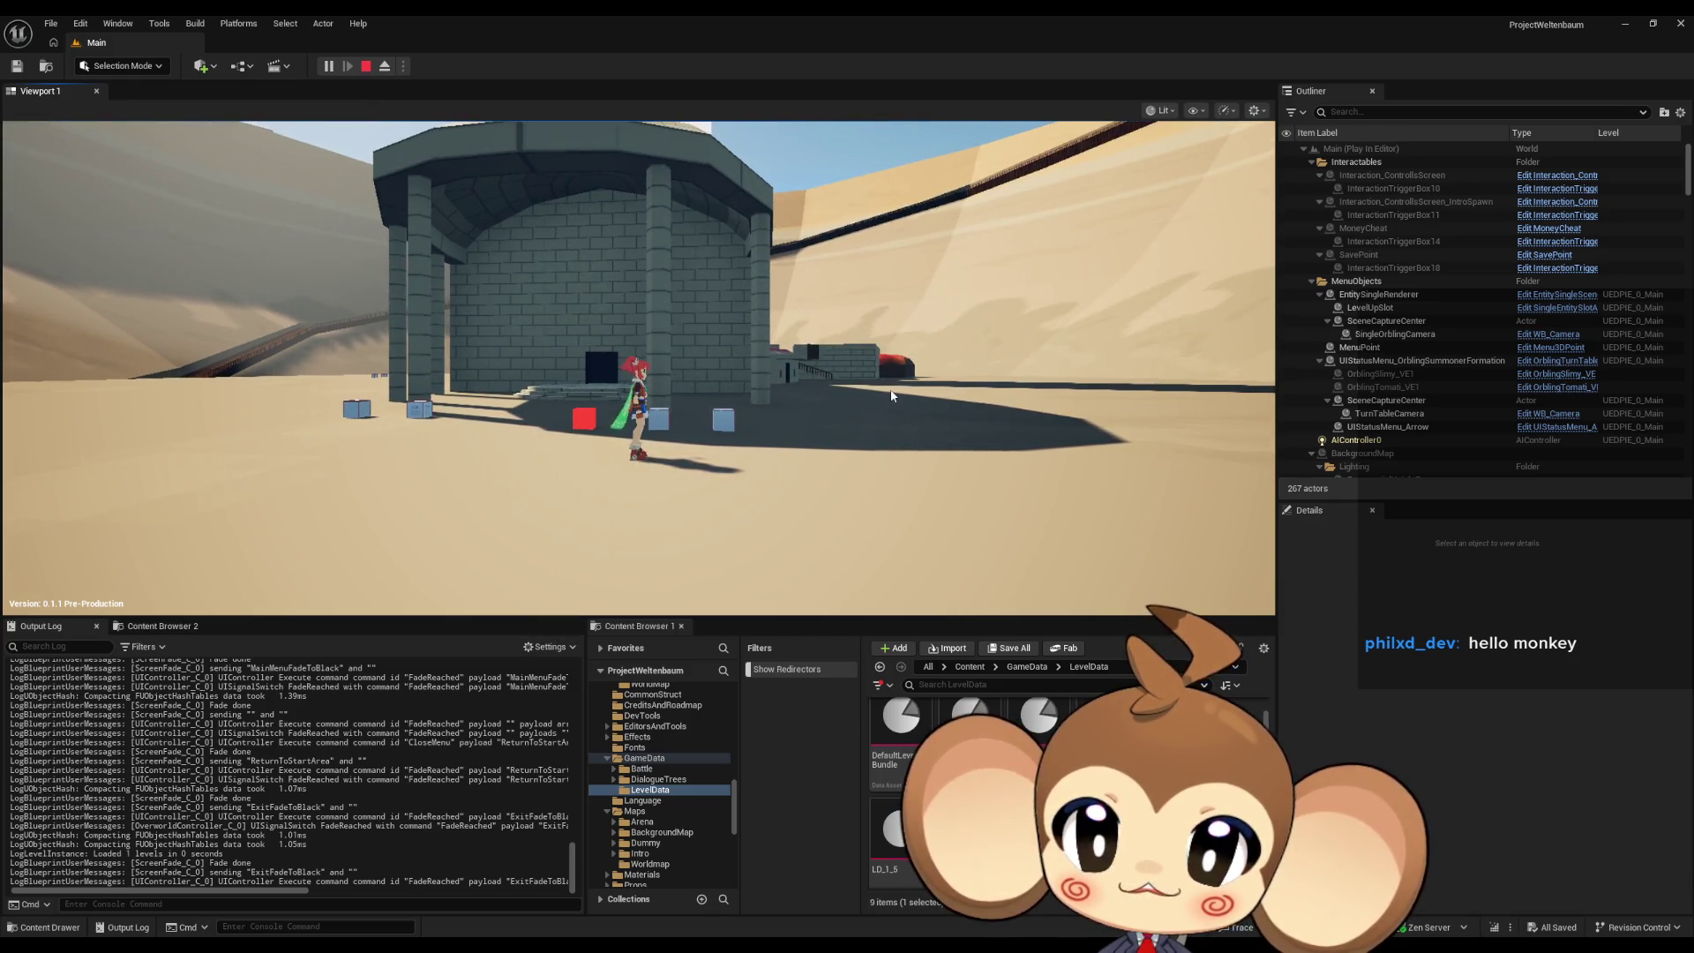
Stop the play session and delete both Print String debug nodes from SwitchLevel.
{"action": "left_click", "coordinate": [363, 69]}
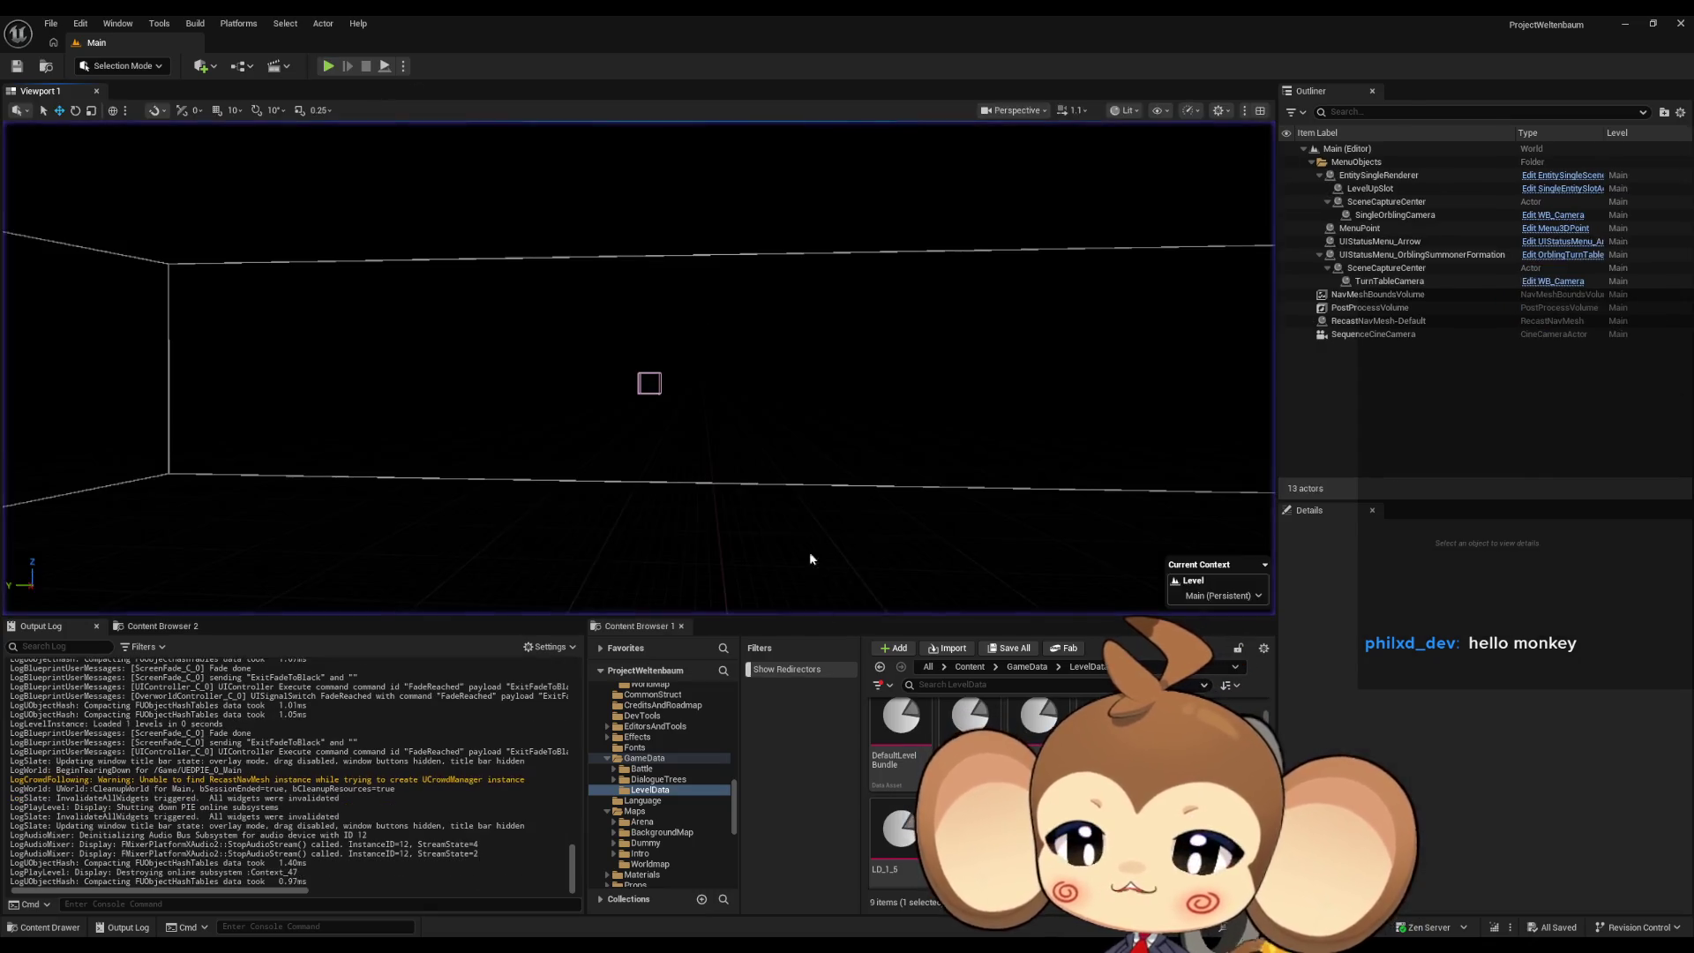
{"action": "mouse_move", "coordinate": [670, 949]}
{"action": "left_click", "coordinate": [666, 886]}
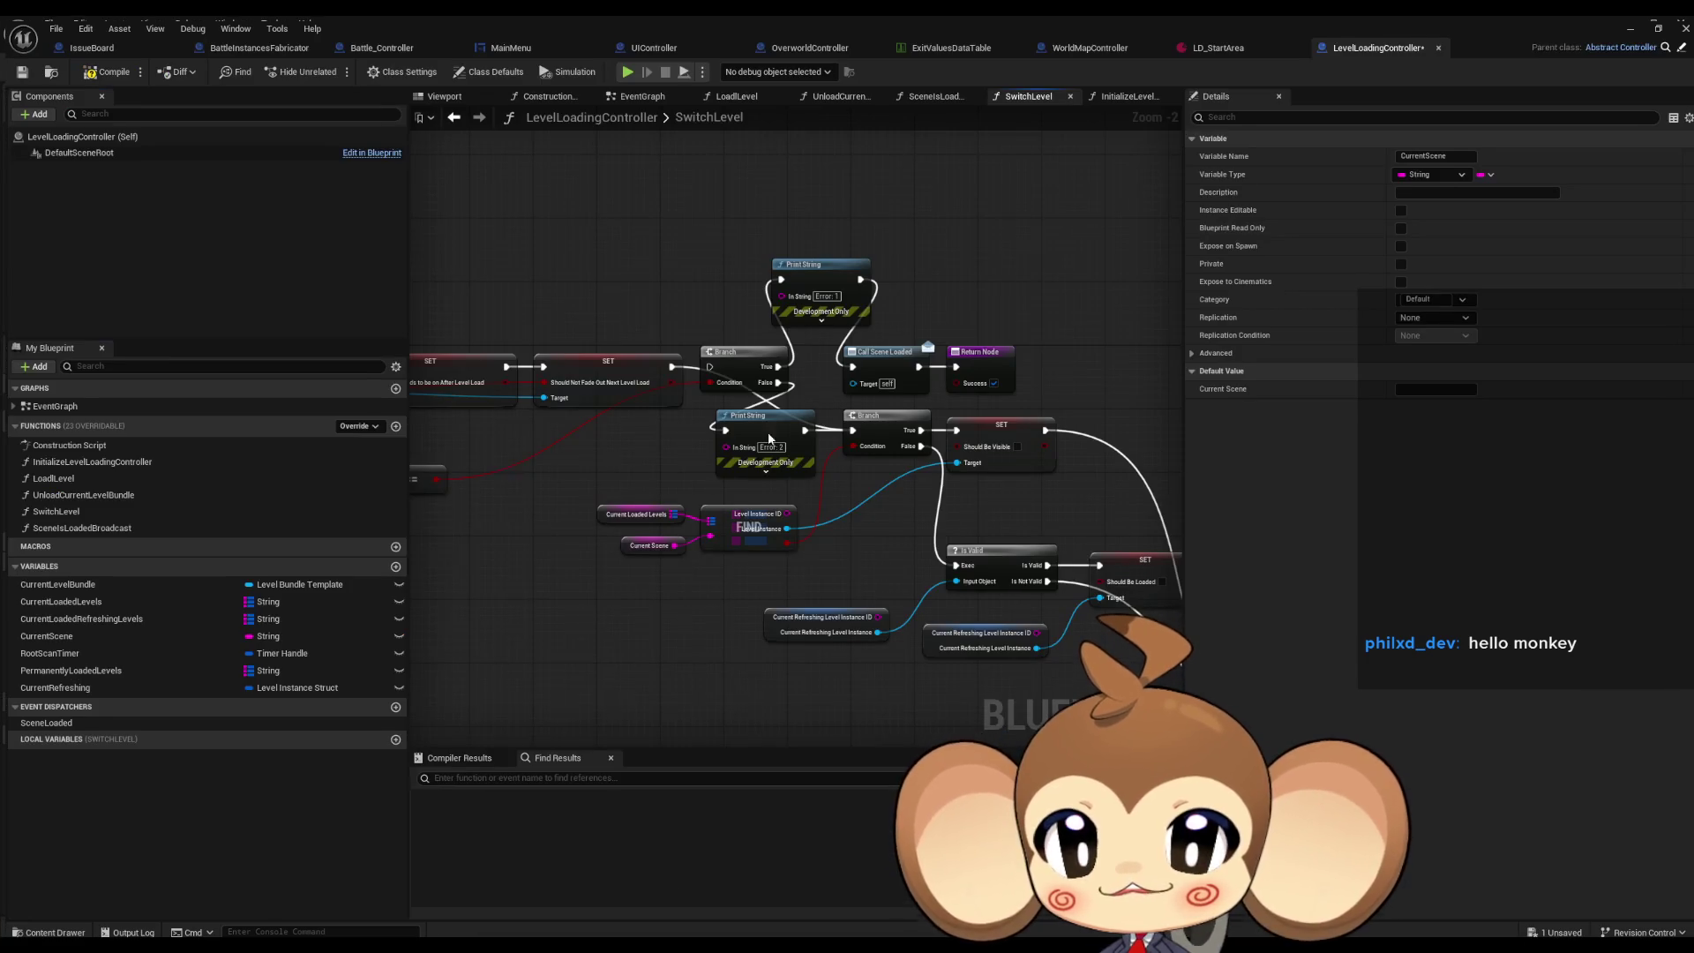
{"action": "left_click", "coordinate": [855, 298]}
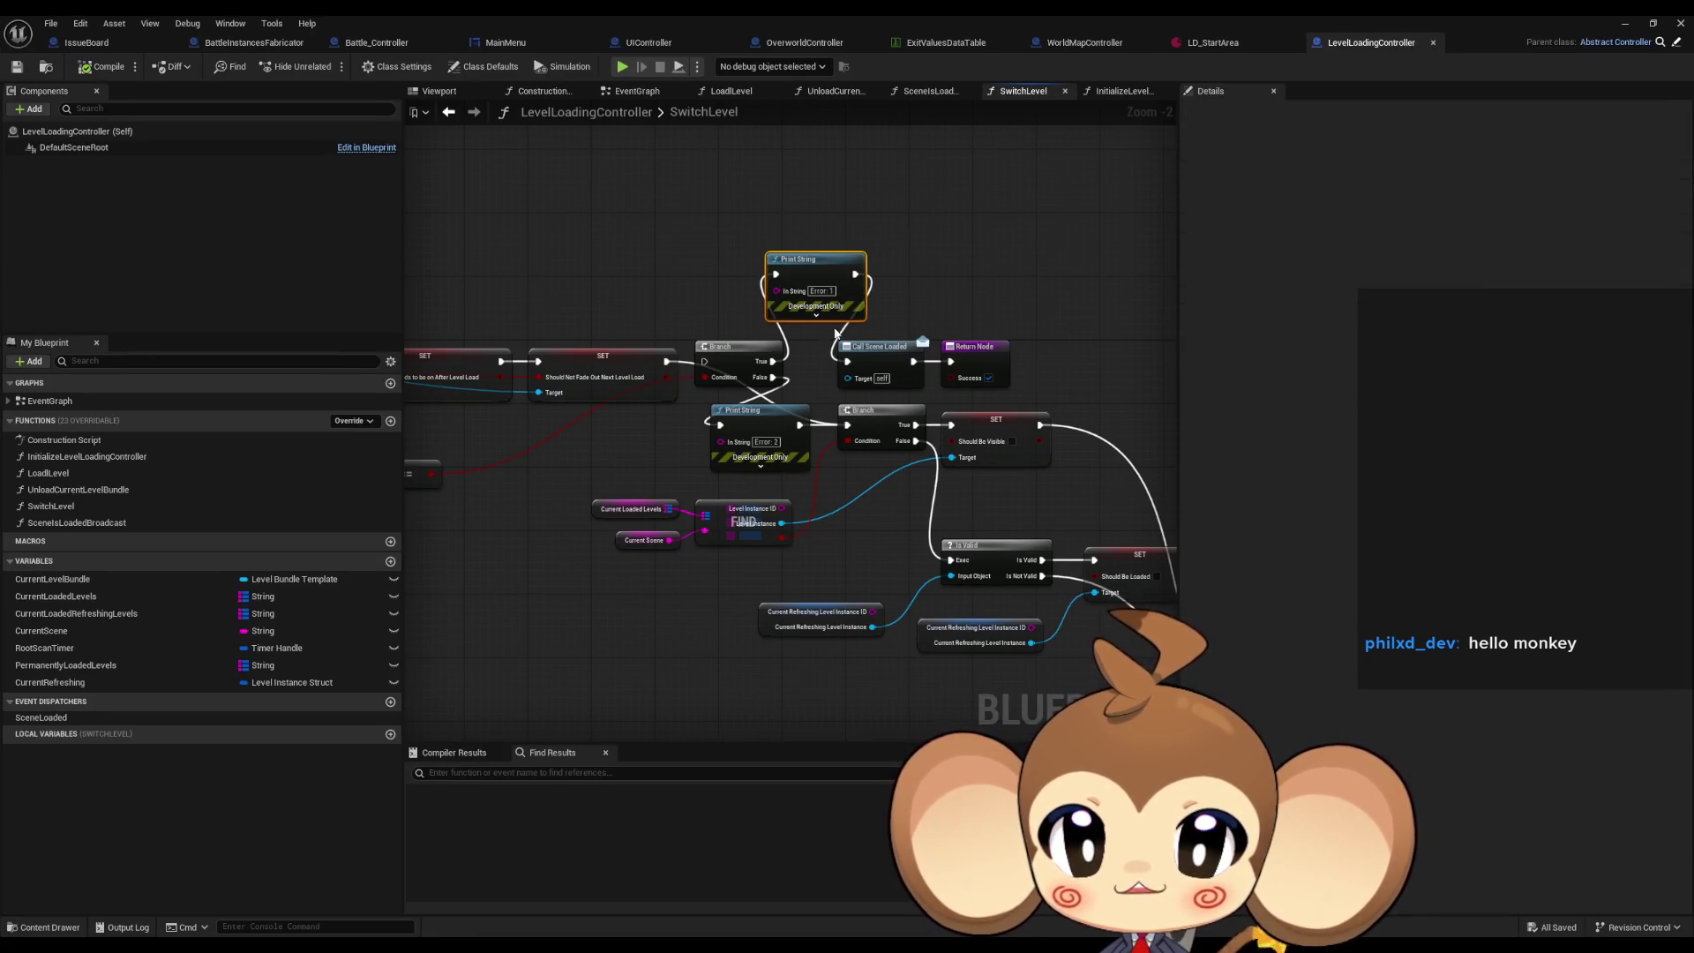
{"action": "key", "text": "Delete"}
{"action": "scroll", "coordinate": [803, 408], "scroll_direction": "up", "scroll_amount": 2}
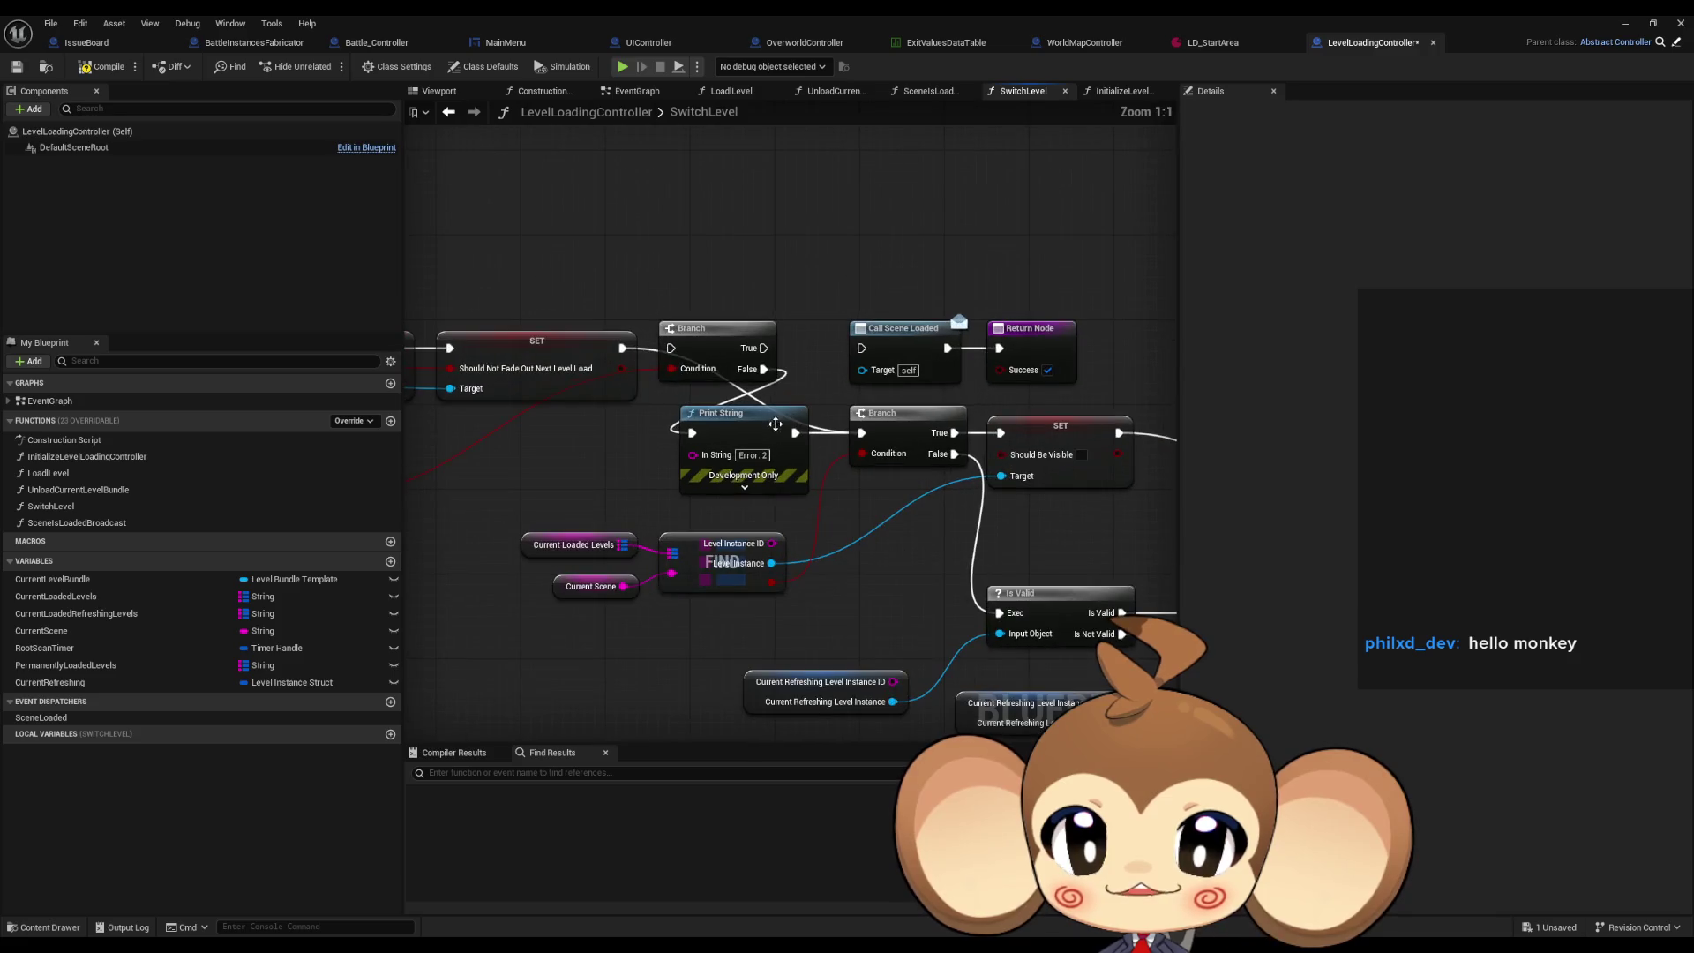
{"action": "left_click", "coordinate": [730, 435]}
{"action": "key", "text": "Delete"}
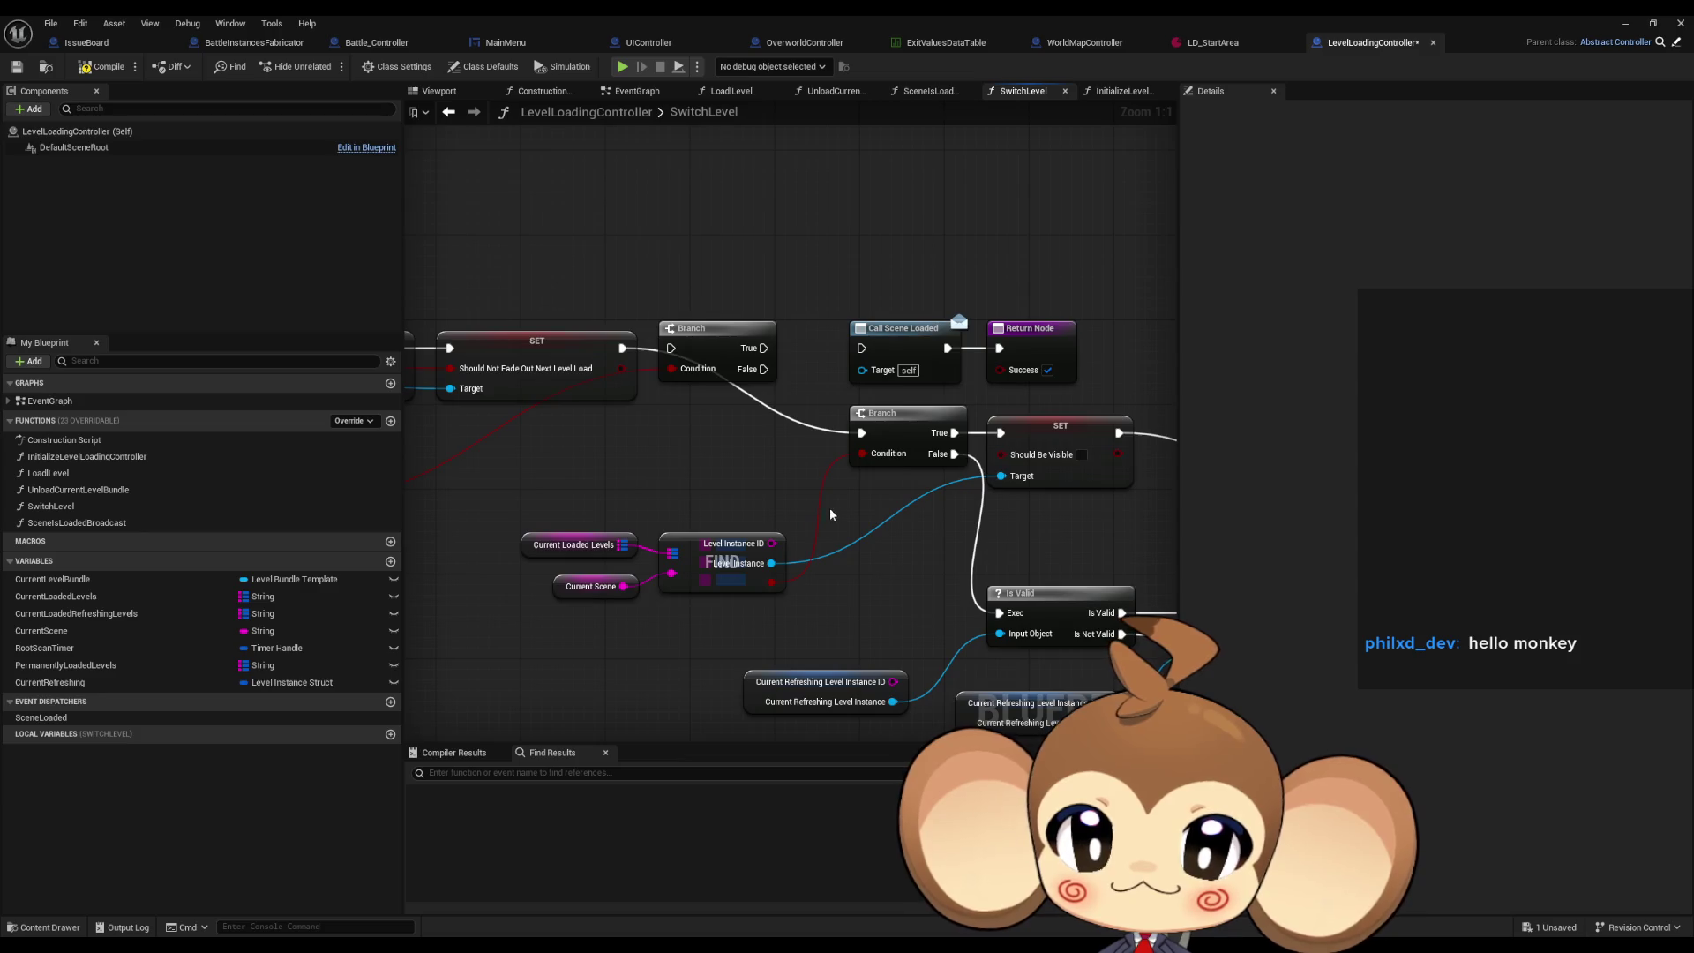
Wire the first Branch's False into the second Branch and save LevelLoadingController.
{"action": "mouse_move", "coordinate": [757, 377]}
{"action": "left_mouse_down"}
{"action": "mouse_move", "coordinate": [869, 450]}
{"action": "mouse_move", "coordinate": [861, 432]}
{"action": "left_mouse_up"}
{"action": "scroll", "coordinate": [797, 470], "scroll_direction": "down", "scroll_amount": 8}
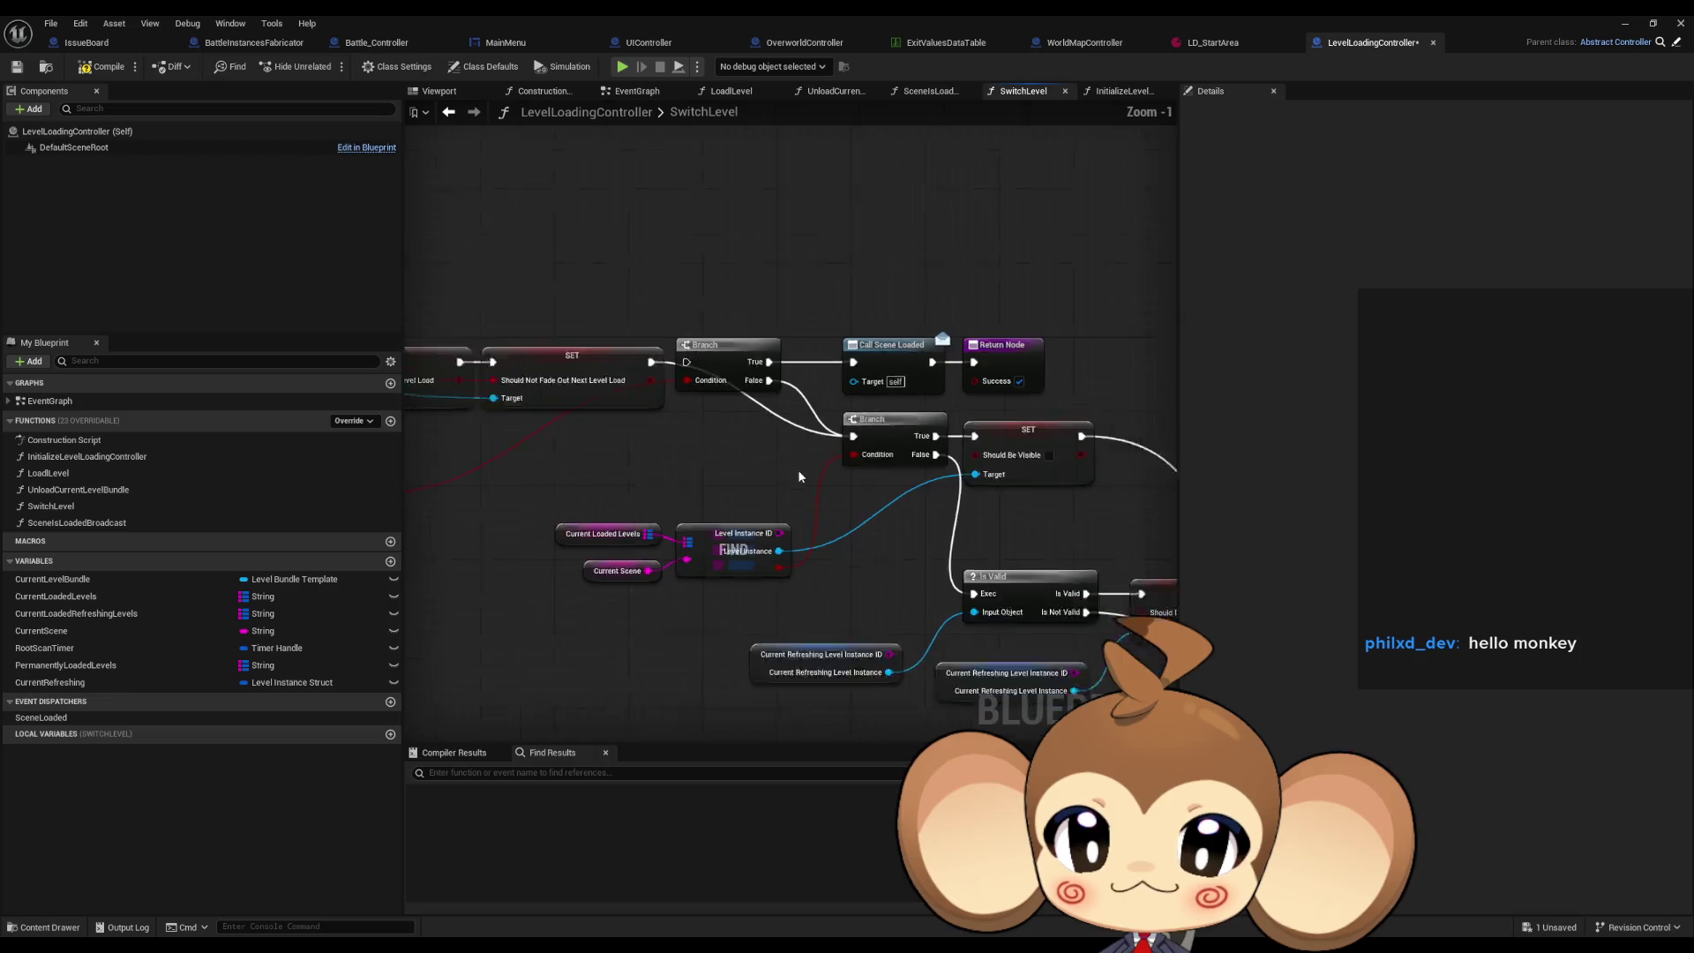
{"action": "scroll", "coordinate": [594, 435], "scroll_direction": "up", "scroll_amount": 3}
{"action": "scroll", "coordinate": [605, 495], "scroll_direction": "down", "scroll_amount": 2}
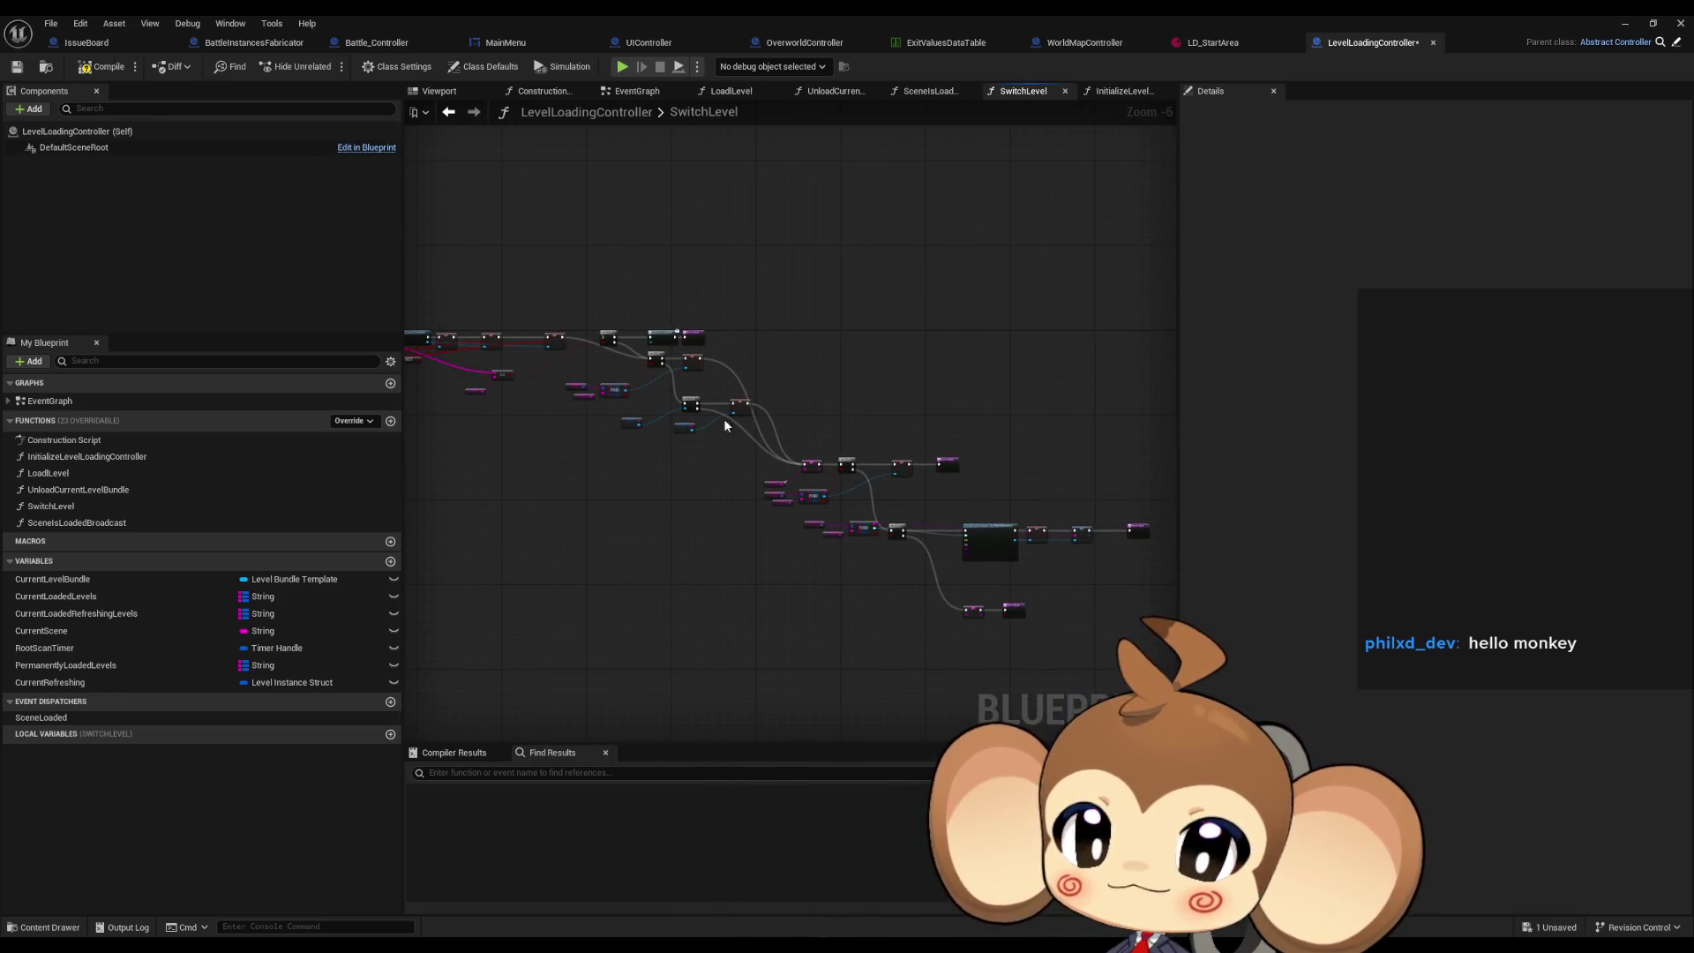
{"action": "key", "text": "ctrl+s"}
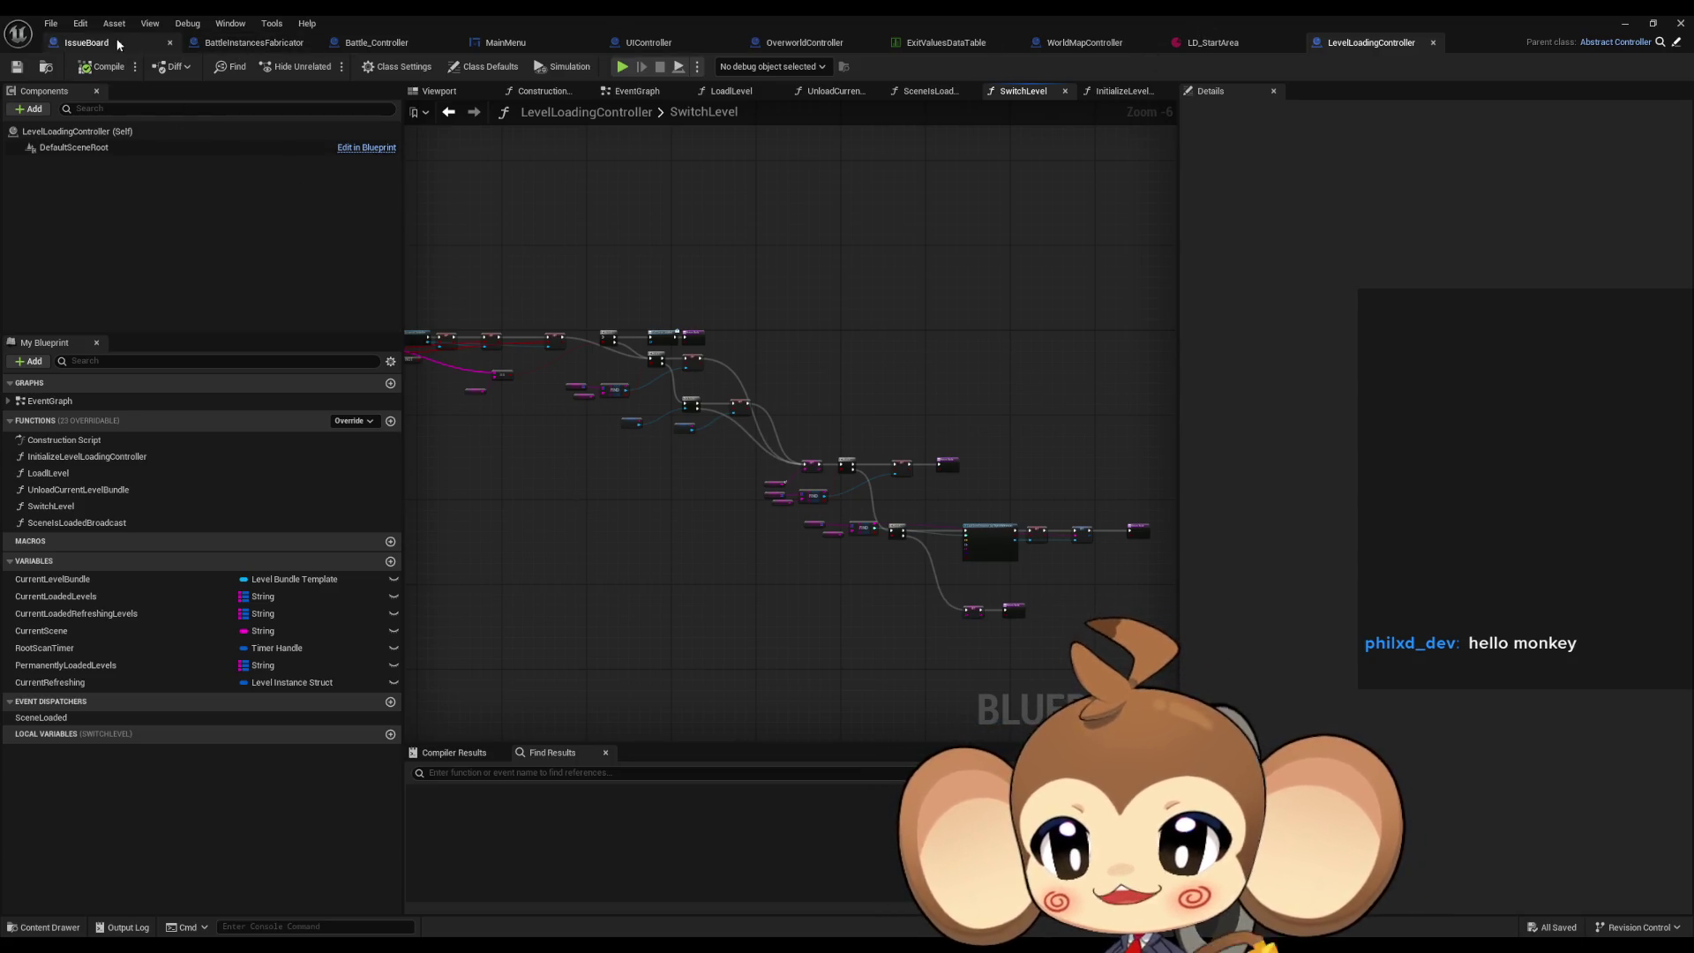
{"action": "left_click", "coordinate": [97, 42]}
Delete the crater level-load bug comment, save IssueBoard, and minimize the Blueprint window.
{"action": "left_click_drag", "start_coordinate": [698, 410], "coordinate": [904, 508]}
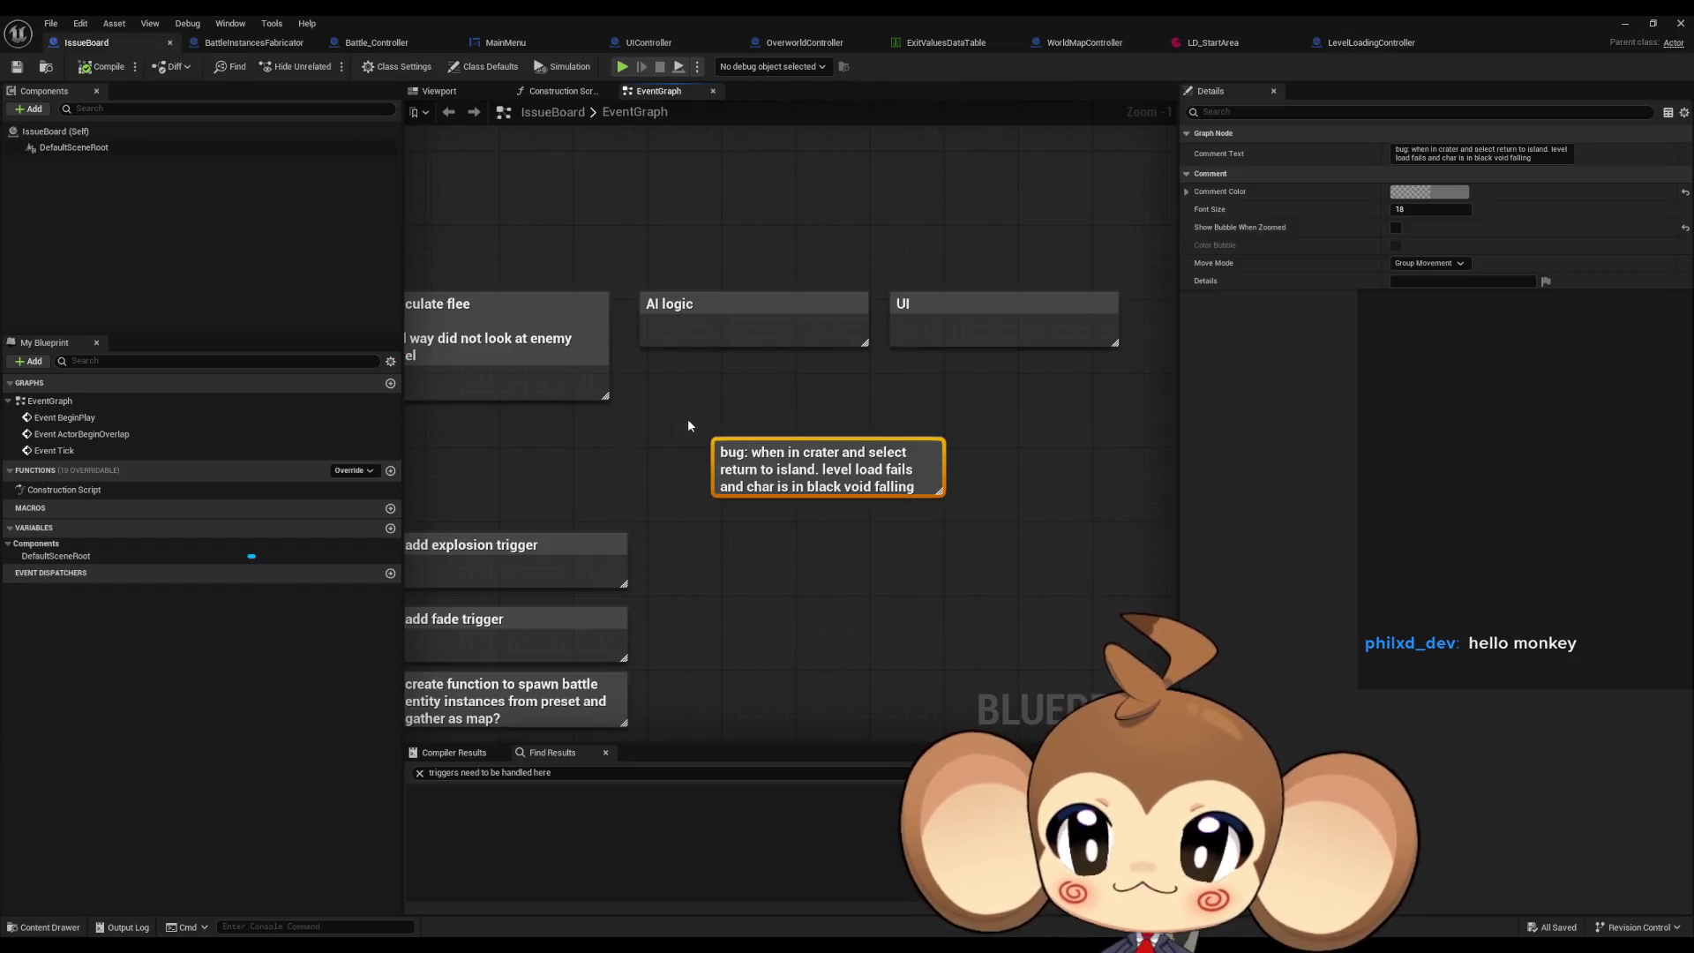
{"action": "key", "text": "Delete"}
{"action": "key", "text": "ctrl+s"}
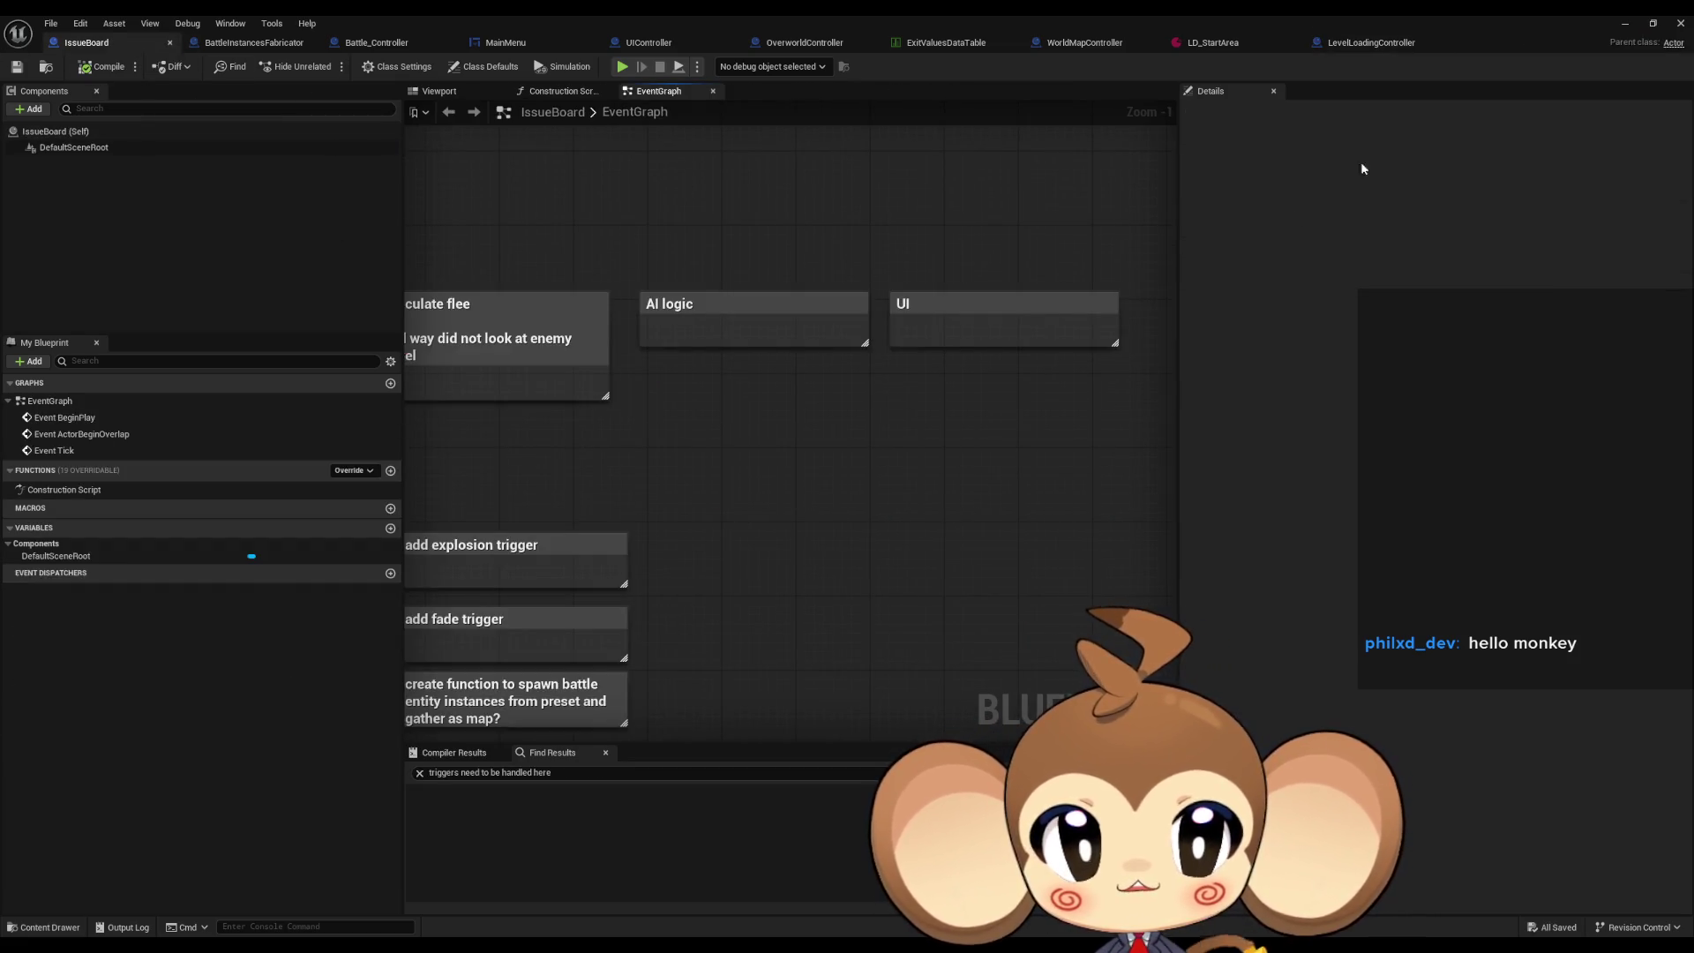
{"action": "left_click", "coordinate": [1625, 24]}
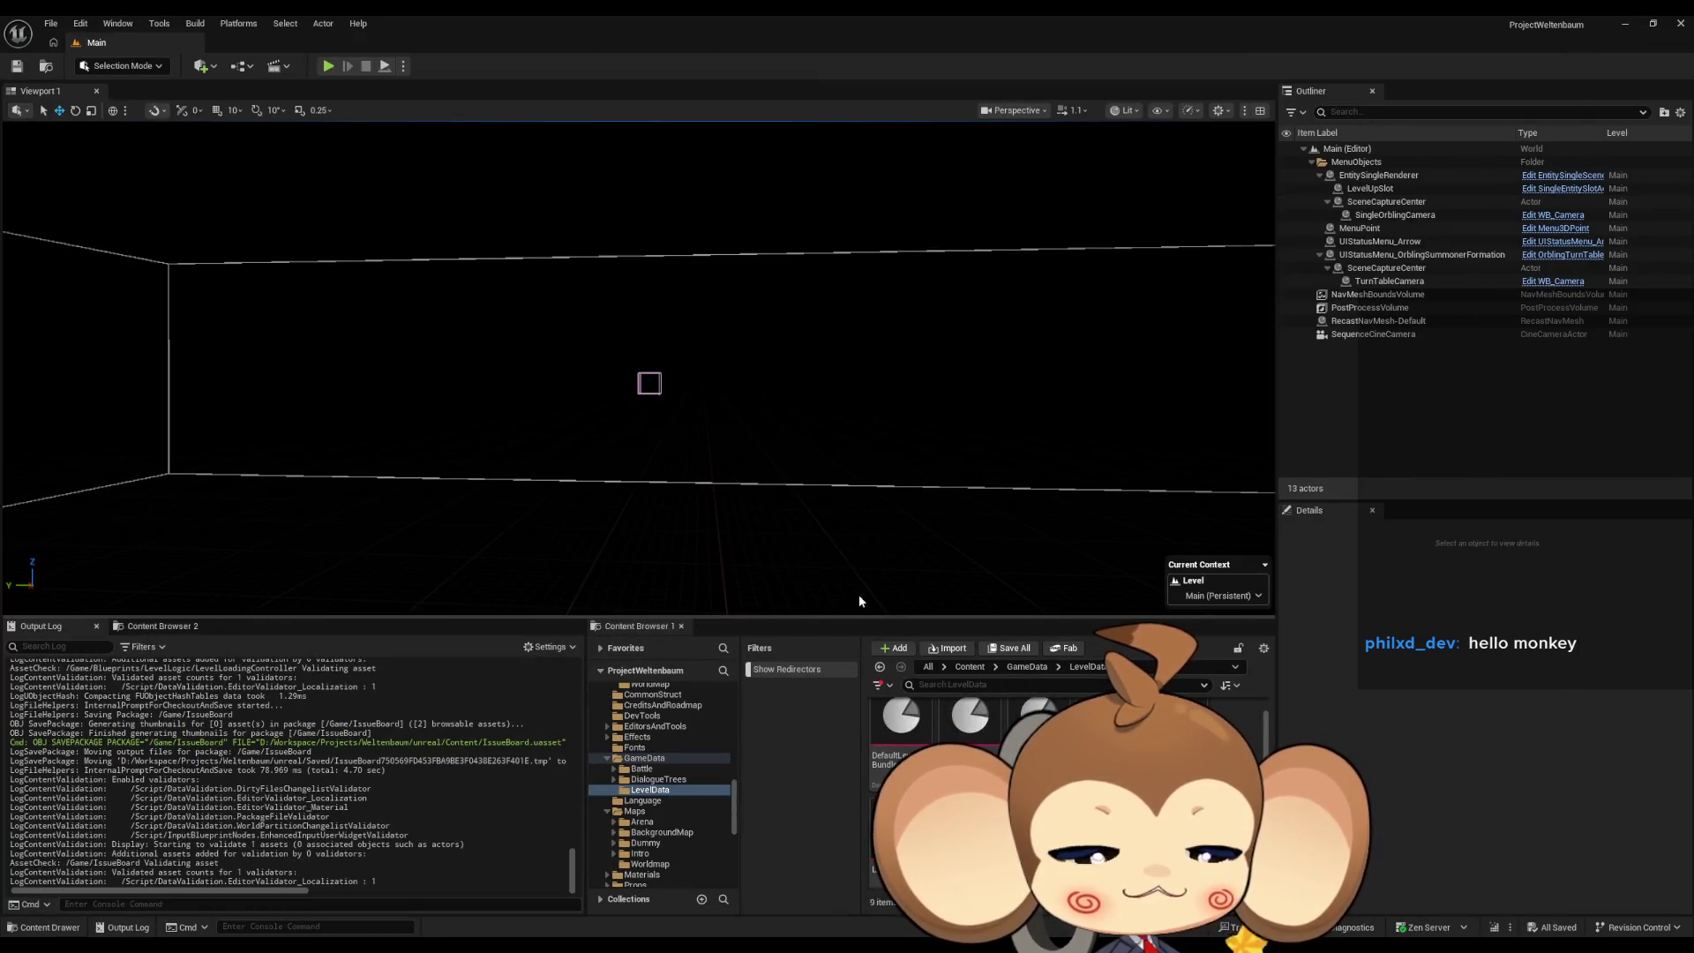